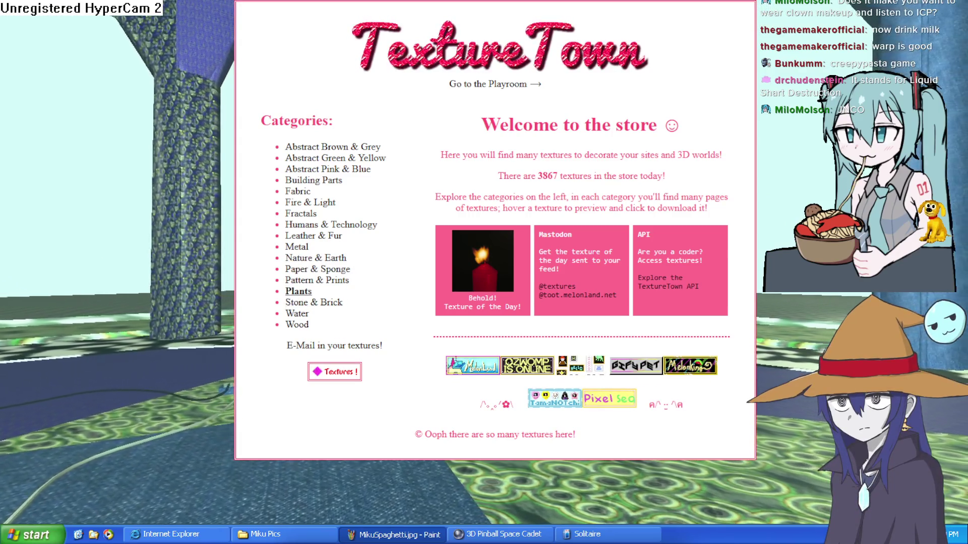
# Step: Download the SB193.JPG wood texture from TextureTown's Wood - 1 shelf
pyautogui.click(297, 325)
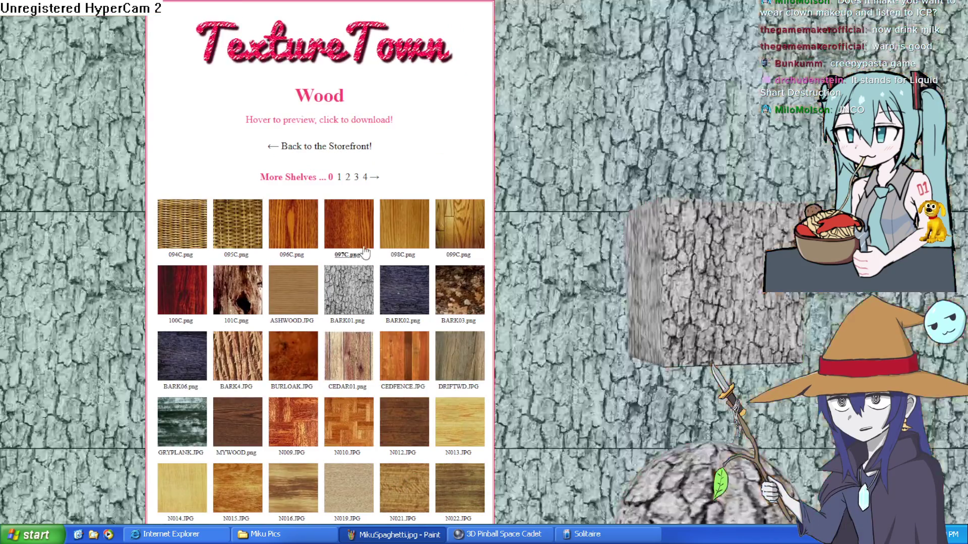
pyautogui.scroll(-2, 323, 272)
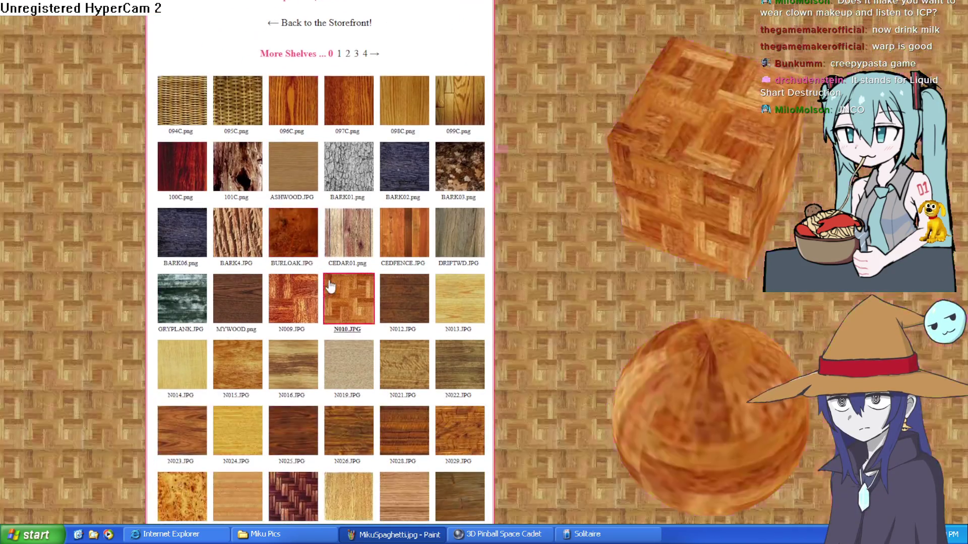
pyautogui.scroll(-4, 352, 324)
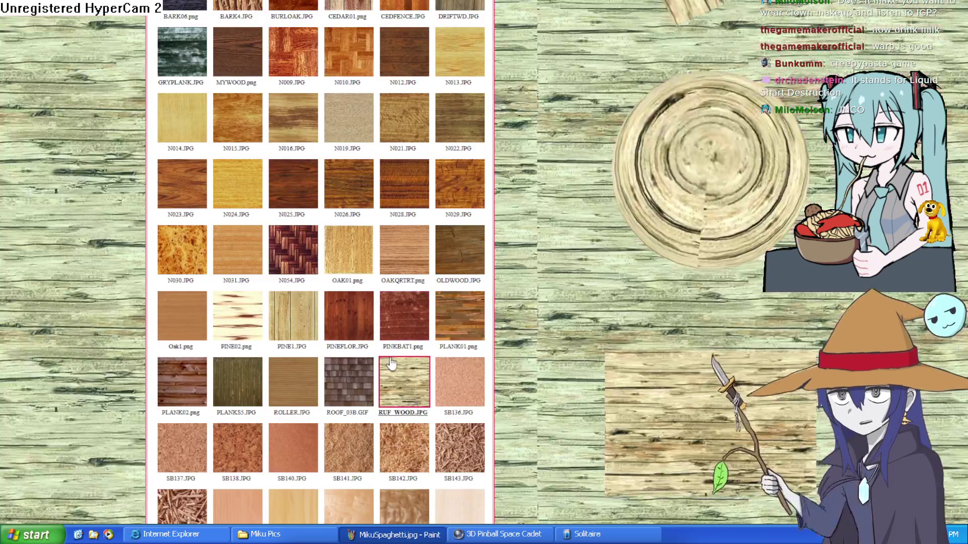
pyautogui.scroll(-2, 391, 363)
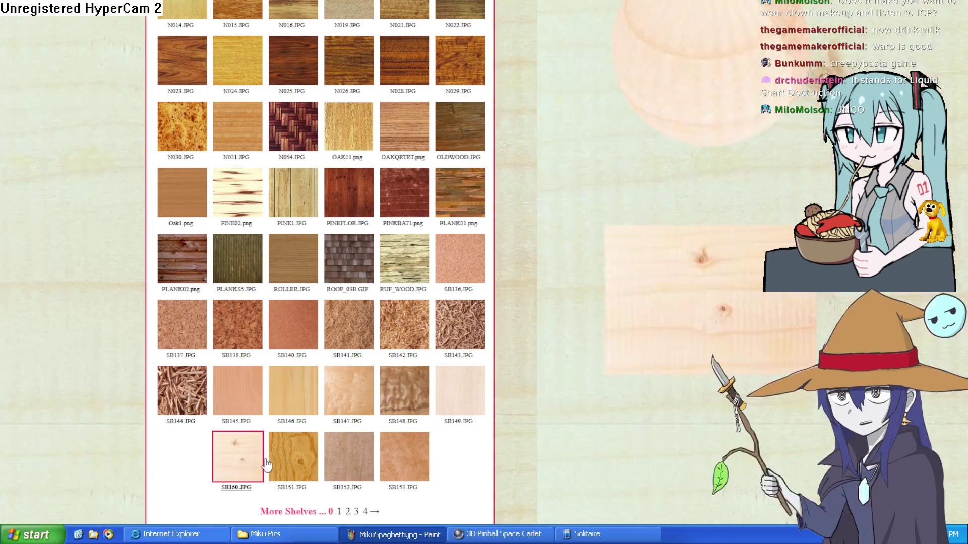
pyautogui.scroll(-2, 418, 488)
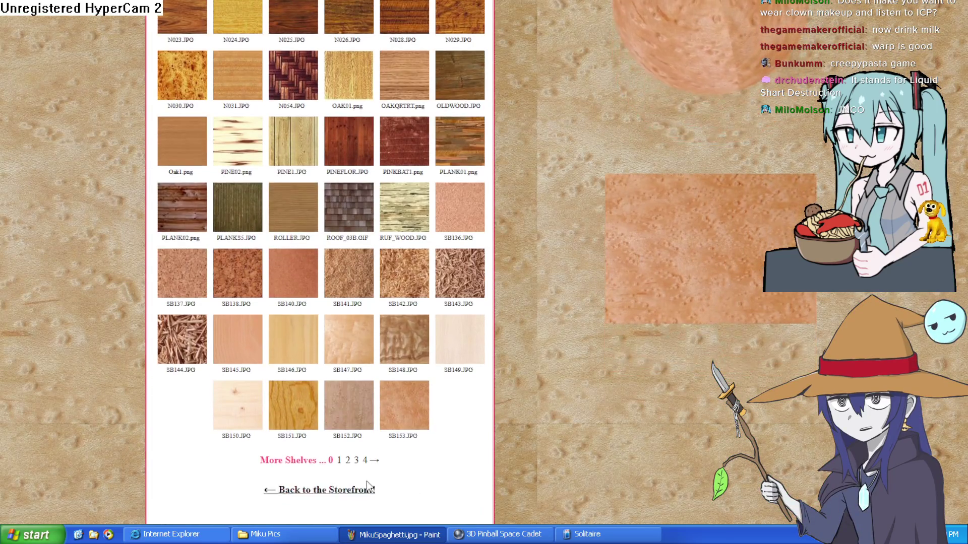
pyautogui.click(340, 462)
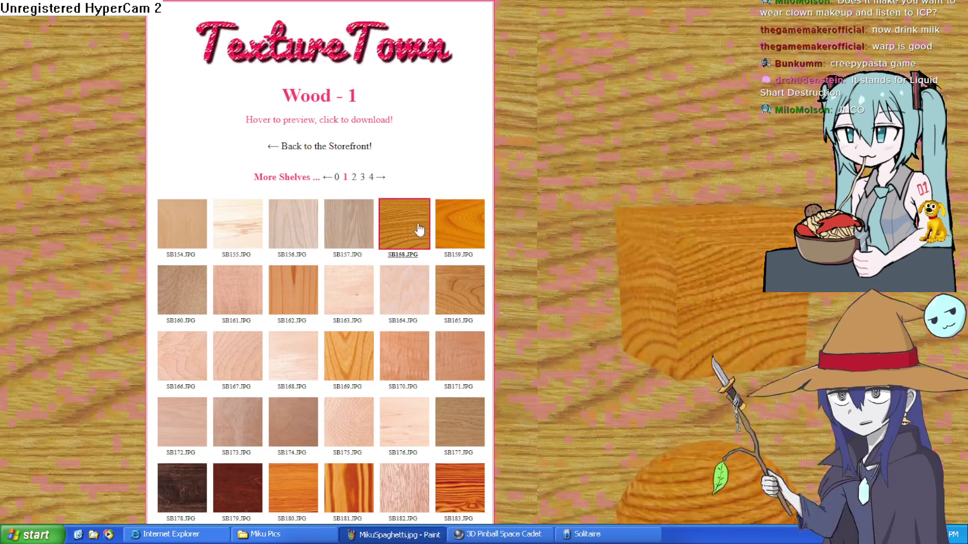
pyautogui.scroll(-10, 377, 318)
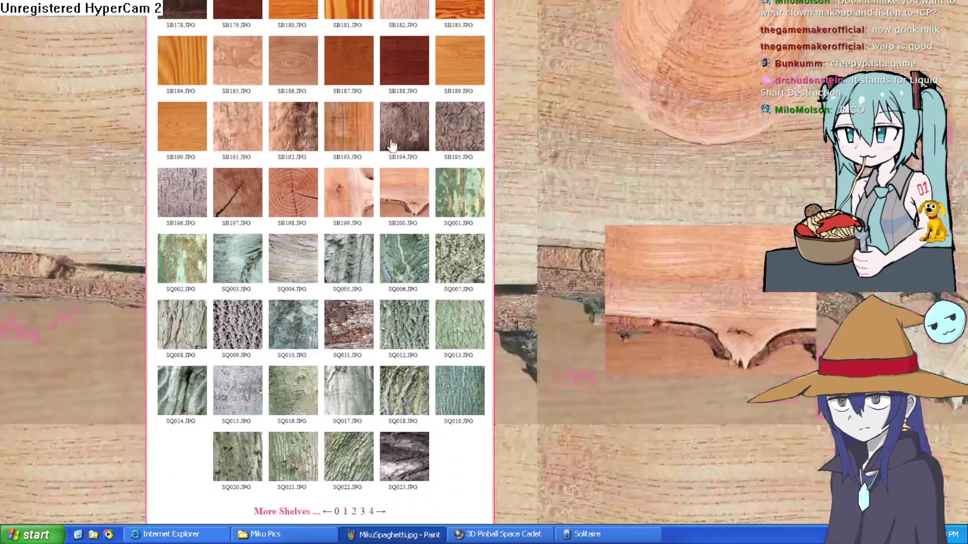
pyautogui.scroll(5, 379, 260)
pyautogui.click(342, 358)
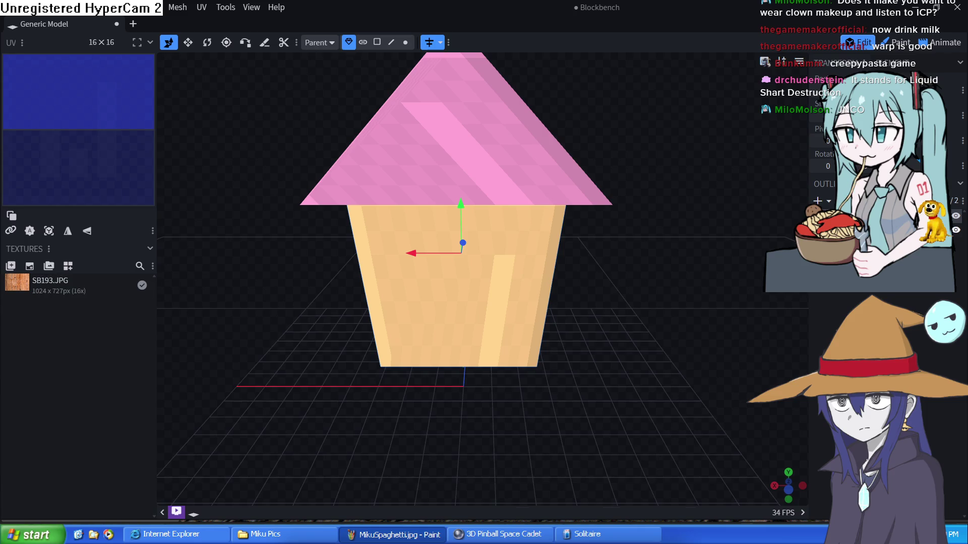
# Step: Apply the SB193.JPG wood texture to the roof cube
pyautogui.click(867, 231)
pyautogui.rightClick(867, 232)
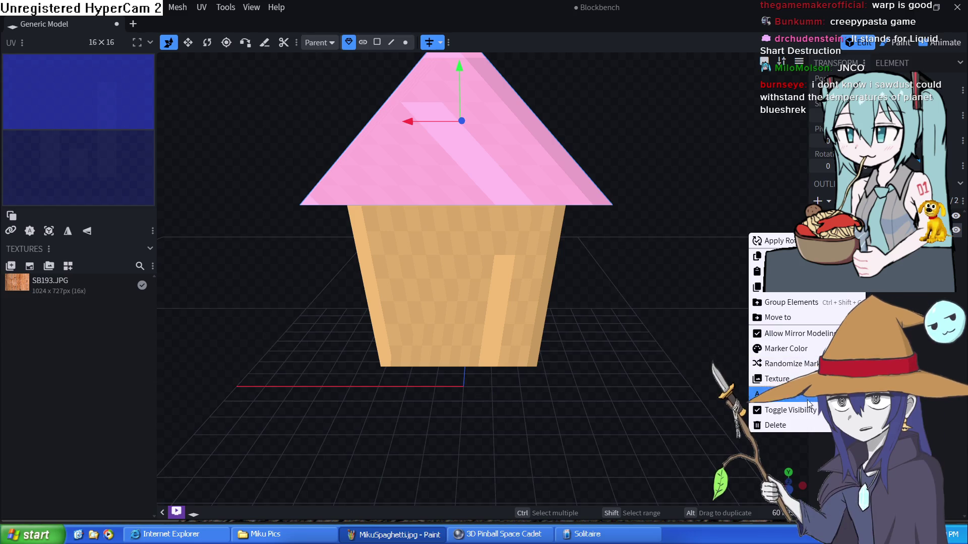
pyautogui.click(891, 295)
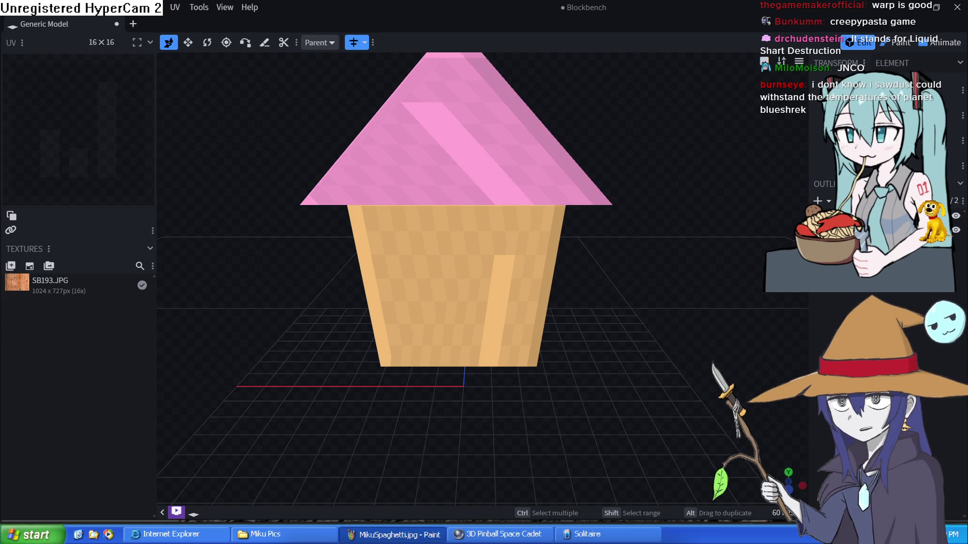
pyautogui.rightClick(852, 232)
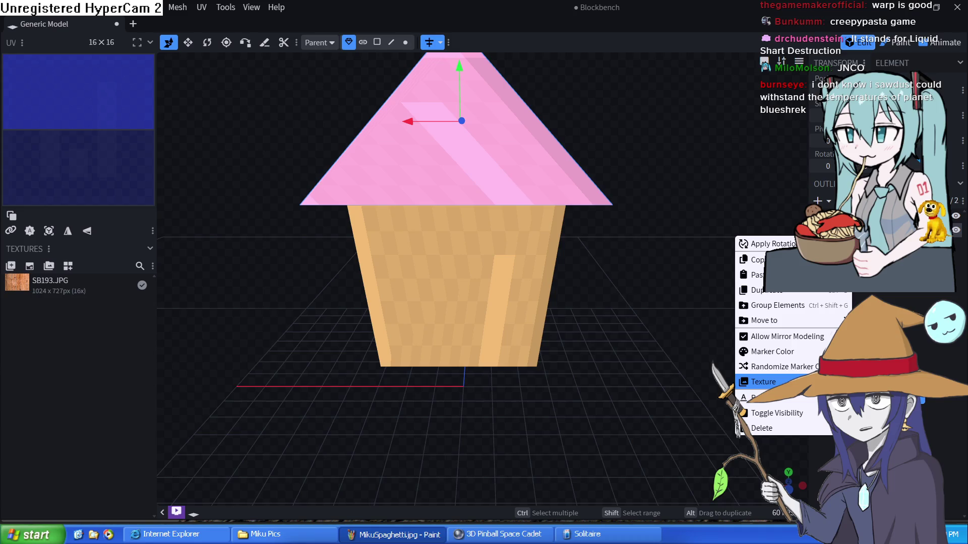
pyautogui.click(882, 381)
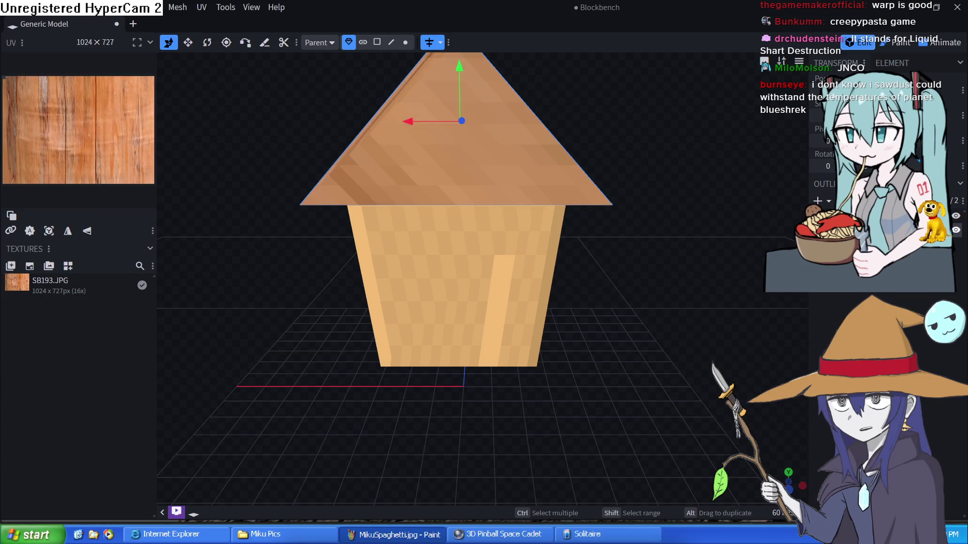
# Step: Apply SB193.JPG to the house body cube and check it by toggling its visibility
pyautogui.click(857, 216)
pyautogui.rightClick(859, 218)
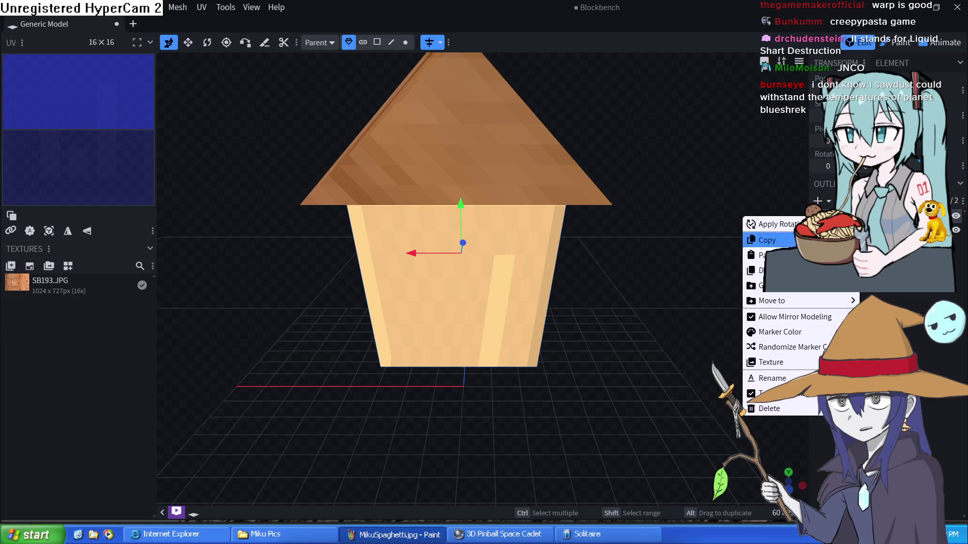
pyautogui.moveTo(786, 362)
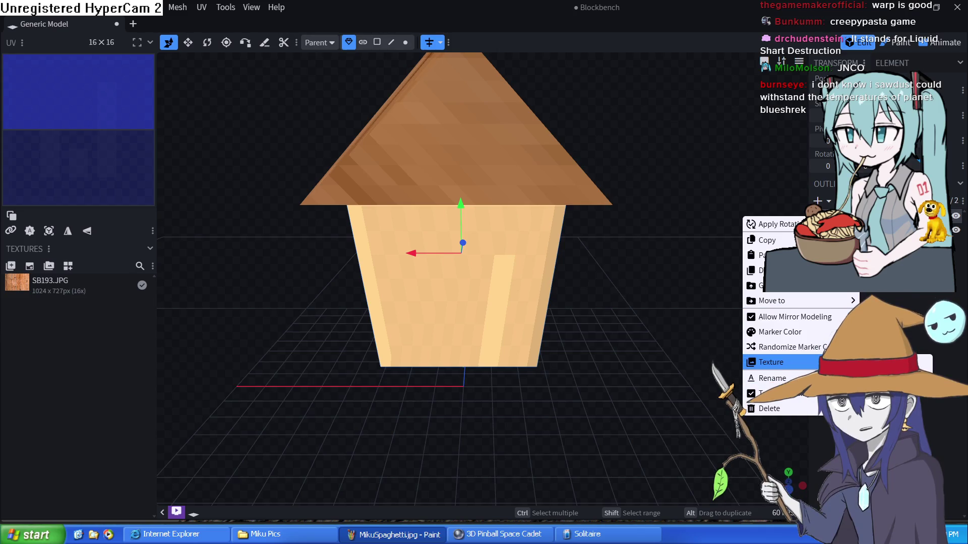
pyautogui.click(852, 363)
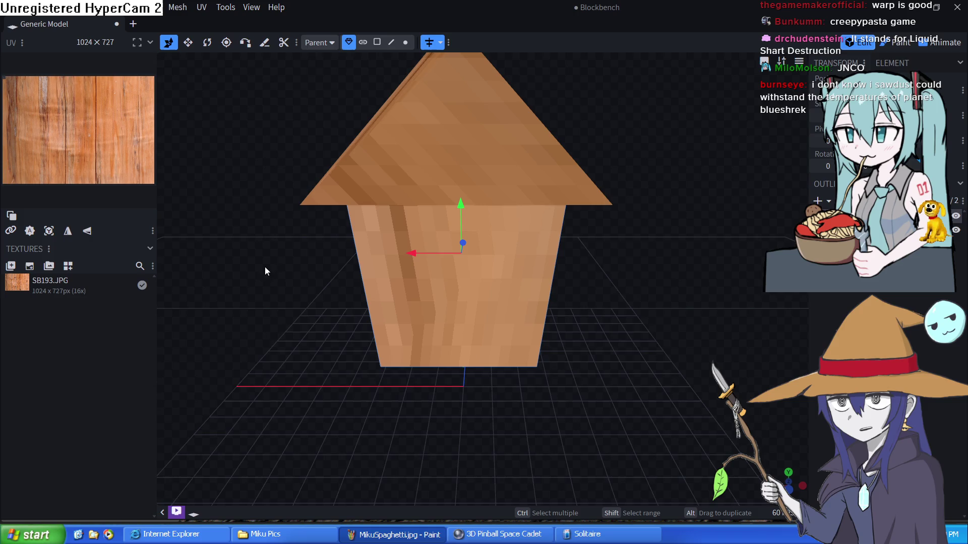
pyautogui.moveTo(660, 278)
pyautogui.mouseDown()
pyautogui.moveTo(649, 294)
pyautogui.moveTo(528, 235)
pyautogui.moveTo(596, 216)
pyautogui.mouseUp()
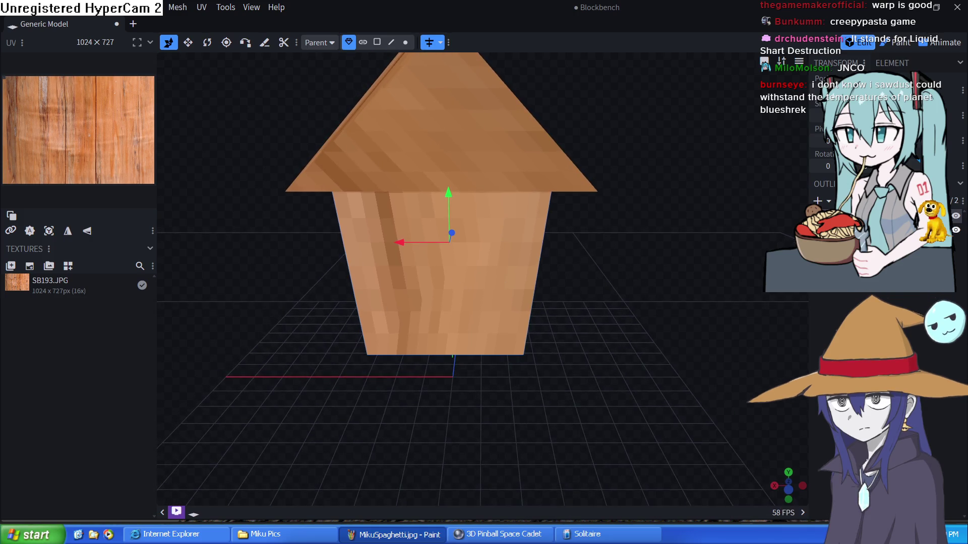
pyautogui.click(955, 227)
pyautogui.click(955, 227)
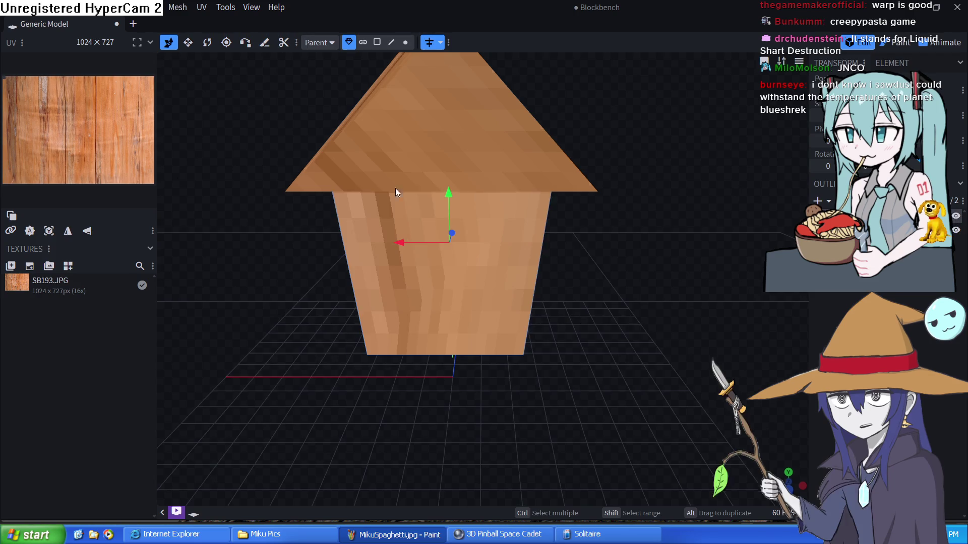
pyautogui.click(378, 42)
pyautogui.click(517, 270)
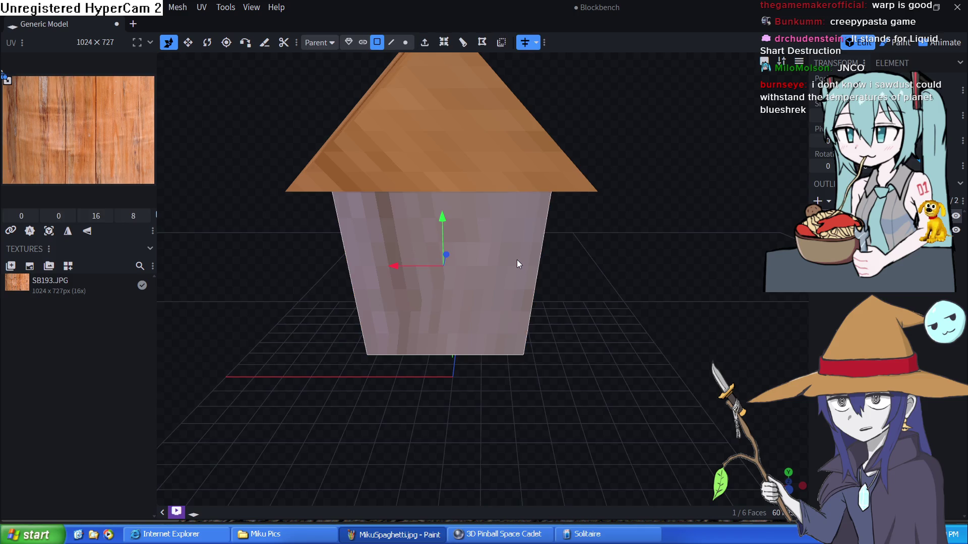
pyautogui.moveTo(537, 284)
pyautogui.mouseDown()
pyautogui.moveTo(682, 283)
pyautogui.moveTo(658, 285)
pyautogui.mouseUp()
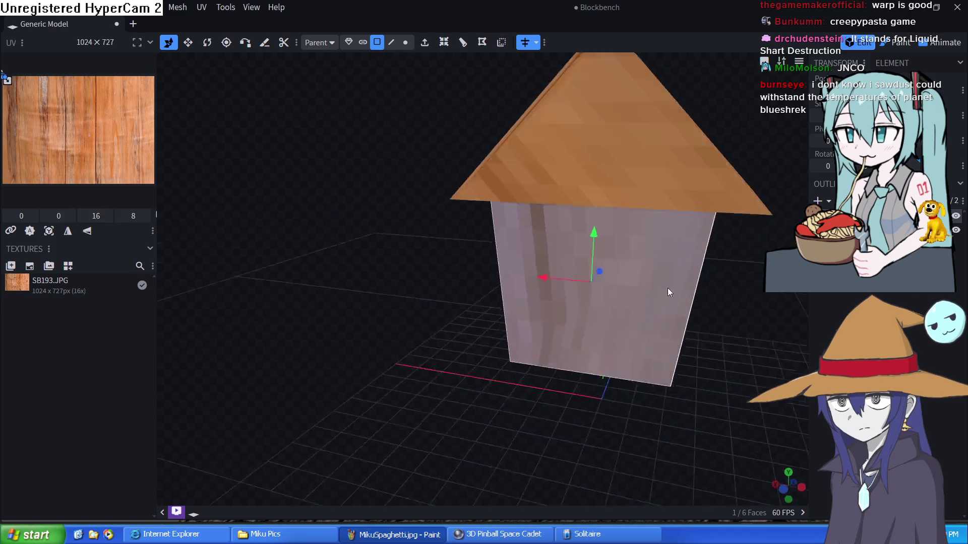
pyautogui.scroll(5, 657, 286)
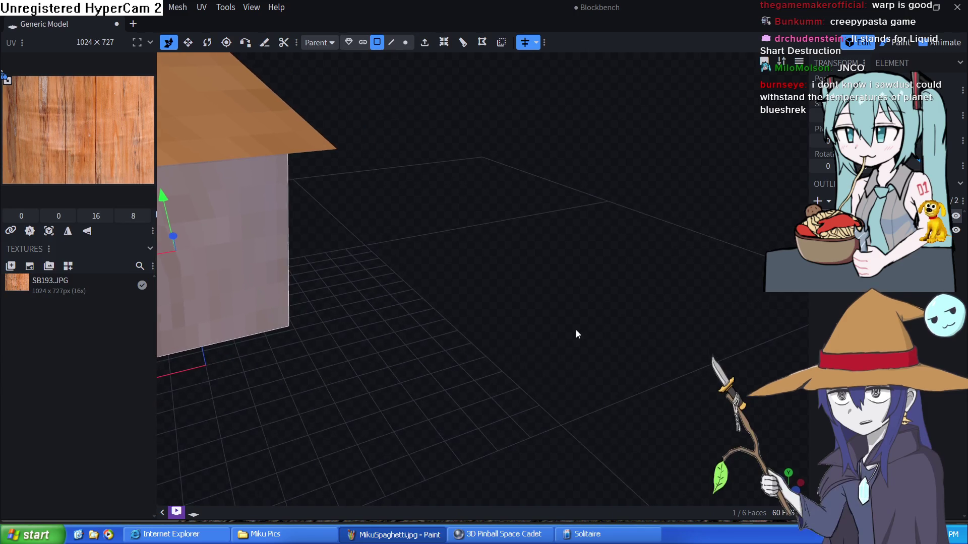
pyautogui.moveTo(637, 310)
pyautogui.mouseDown()
pyautogui.moveTo(588, 315)
pyautogui.moveTo(652, 320)
pyautogui.moveTo(607, 306)
pyautogui.mouseUp()
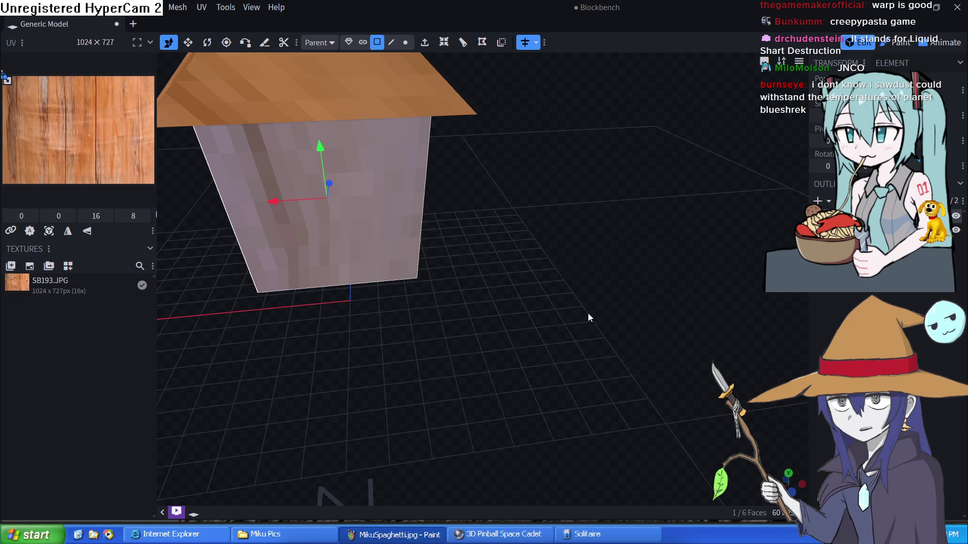
pyautogui.moveTo(610, 286)
pyautogui.mouseDown()
pyautogui.moveTo(567, 270)
pyautogui.moveTo(593, 271)
pyautogui.mouseUp()
pyautogui.moveTo(8, 80)
pyautogui.mouseDown()
pyautogui.moveTo(70, 142)
pyautogui.moveTo(161, 190)
pyautogui.moveTo(82, 157)
pyautogui.moveTo(220, 204)
pyautogui.moveTo(169, 179)
pyautogui.moveTo(160, 188)
pyautogui.mouseUp()
pyautogui.moveTo(661, 313)
pyautogui.mouseDown()
pyautogui.moveTo(657, 325)
pyautogui.moveTo(671, 307)
pyautogui.moveTo(664, 314)
pyautogui.mouseUp()
pyautogui.moveTo(703, 367)
pyautogui.mouseDown()
pyautogui.moveTo(650, 352)
pyautogui.moveTo(738, 366)
pyautogui.mouseUp()
pyautogui.press('f')
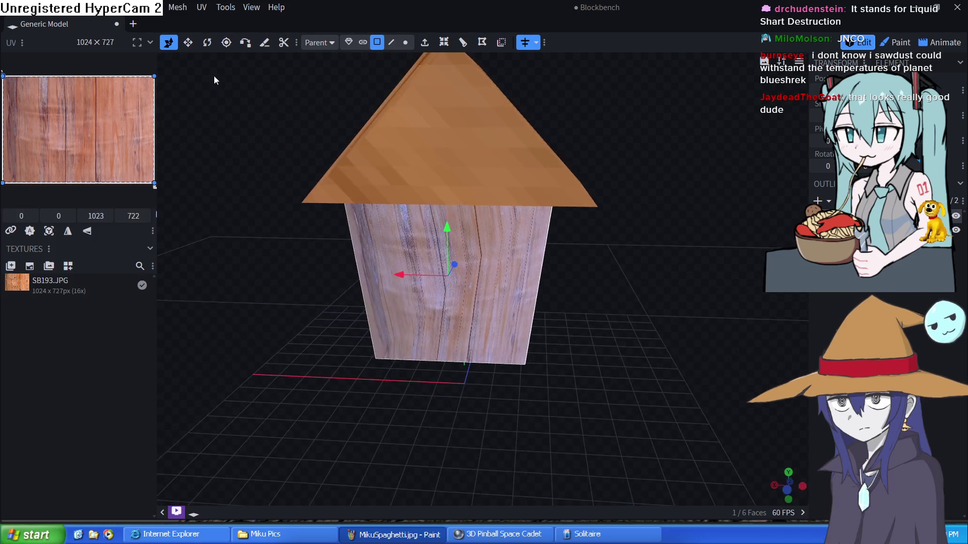
pyautogui.click(222, 6)
pyautogui.click(611, 259)
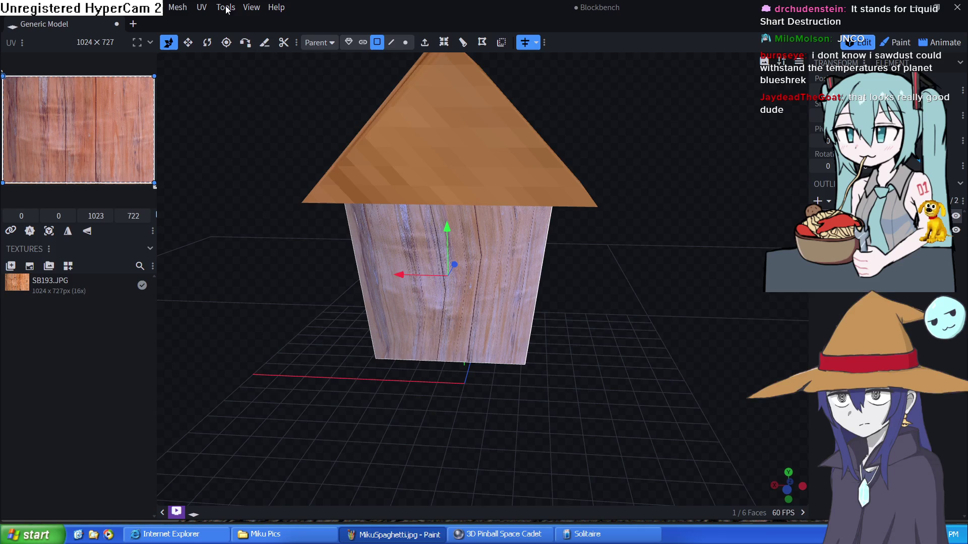
pyautogui.moveTo(611, 259)
pyautogui.mouseDown()
pyautogui.moveTo(496, 280)
pyautogui.moveTo(440, 244)
pyautogui.moveTo(627, 304)
pyautogui.moveTo(577, 290)
pyautogui.moveTo(649, 277)
pyautogui.moveTo(598, 266)
pyautogui.moveTo(614, 251)
pyautogui.moveTo(714, 243)
pyautogui.moveTo(286, 207)
pyautogui.moveTo(736, 226)
pyautogui.moveTo(474, 353)
pyautogui.moveTo(627, 277)
pyautogui.moveTo(639, 235)
pyautogui.mouseUp()
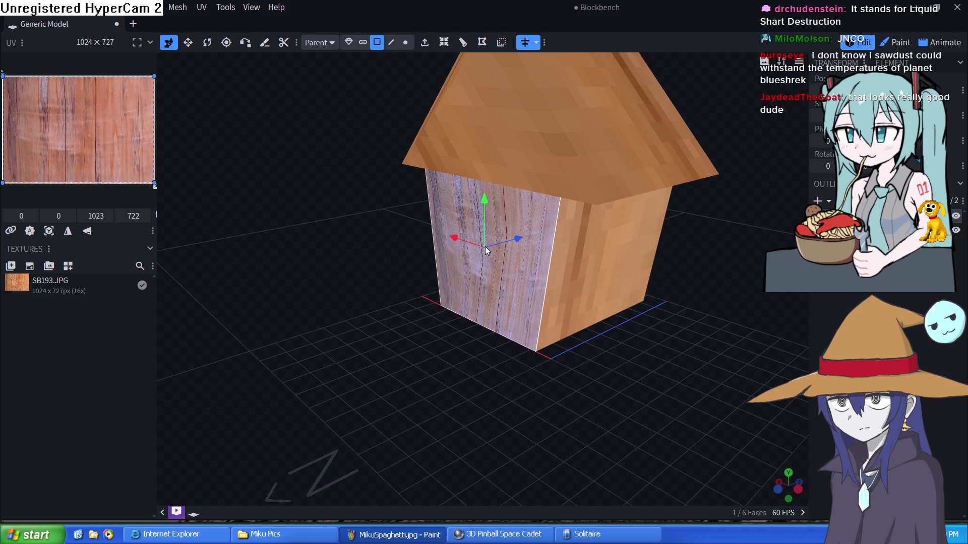
pyautogui.press('Delete')
pyautogui.hotkey('ctrl', 'z')
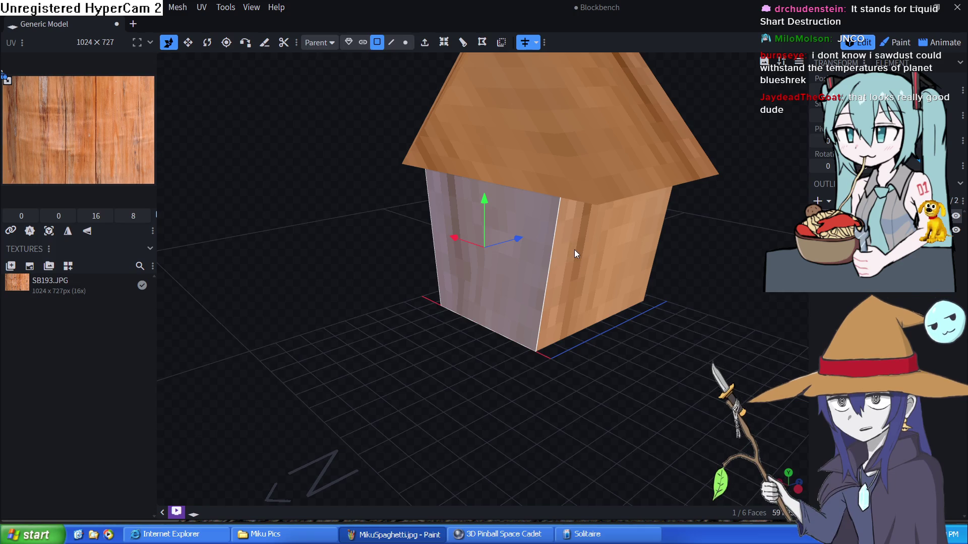
# Step: Select the front, side and right wall faces of the house
pyautogui.click(353, 41)
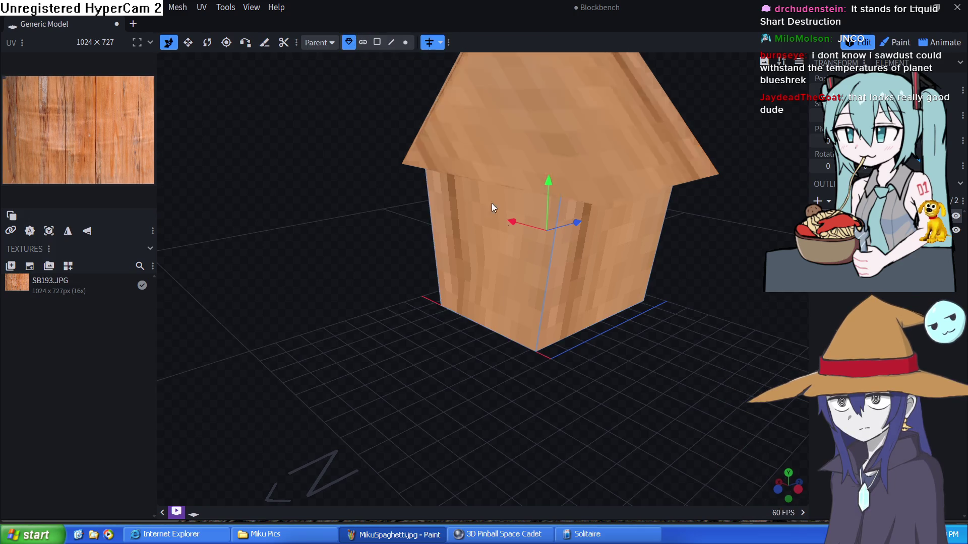
pyautogui.click(513, 255)
pyautogui.keyDown('shift'); pyautogui.click(580, 253); pyautogui.keyUp('shift')
pyautogui.moveTo(751, 313); pyautogui.dragTo(346, 389)
pyautogui.moveTo(662, 355)
pyautogui.mouseDown()
pyautogui.moveTo(439, 373)
pyautogui.moveTo(550, 377)
pyautogui.moveTo(559, 355)
pyautogui.mouseUp()
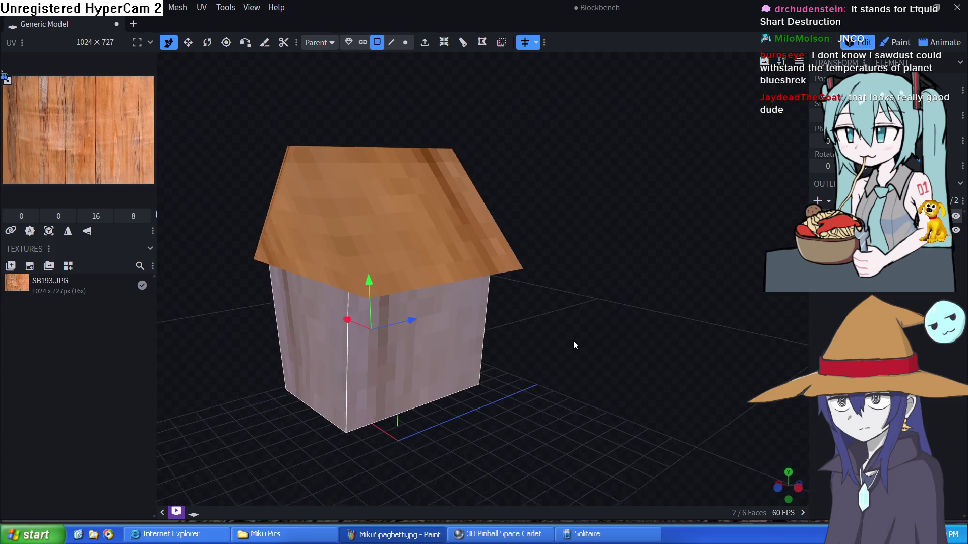
pyautogui.moveTo(592, 348)
pyautogui.mouseDown()
pyautogui.moveTo(568, 334)
pyautogui.moveTo(690, 330)
pyautogui.moveTo(529, 333)
pyautogui.moveTo(660, 319)
pyautogui.moveTo(615, 336)
pyautogui.moveTo(452, 304)
pyautogui.moveTo(565, 313)
pyautogui.moveTo(648, 288)
pyautogui.moveTo(755, 311)
pyautogui.moveTo(742, 276)
pyautogui.moveTo(327, 250)
pyautogui.mouseUp()
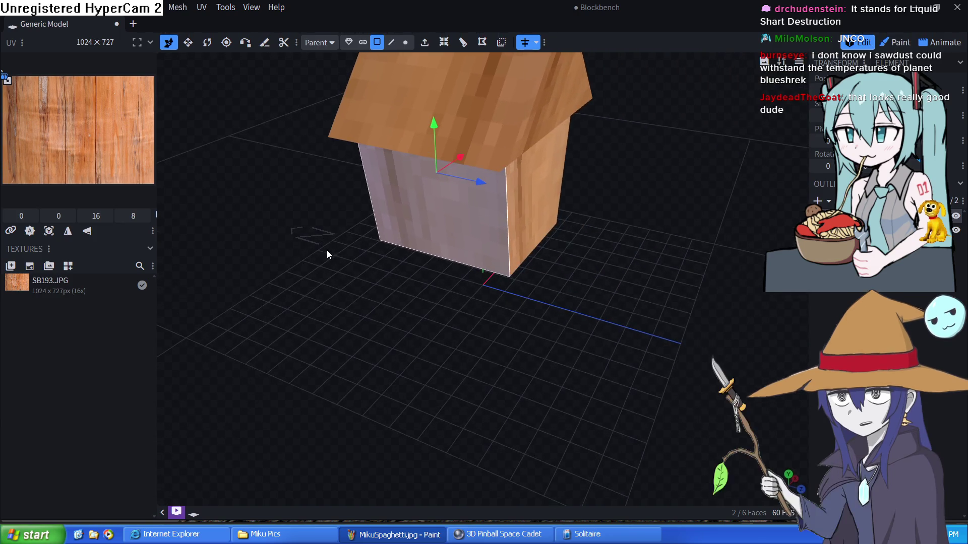
pyautogui.keyDown('shift'); pyautogui.click(535, 217); pyautogui.keyUp('shift')
pyautogui.moveTo(682, 219)
pyautogui.mouseDown()
pyautogui.moveTo(679, 237)
pyautogui.moveTo(281, 272)
pyautogui.moveTo(622, 249)
pyautogui.moveTo(113, 328)
pyautogui.mouseUp()
# Step: Stretch the selected wall faces' UV mapping across the full SB193.JPG texture
pyautogui.rightClick(142, 332)
pyautogui.moveTo(492, 233)
pyautogui.mouseDown()
pyautogui.moveTo(448, 273)
pyautogui.moveTo(596, 261)
pyautogui.mouseUp()
pyautogui.moveTo(688, 354)
pyautogui.mouseDown()
pyautogui.moveTo(346, 223)
pyautogui.moveTo(698, 214)
pyautogui.mouseUp()
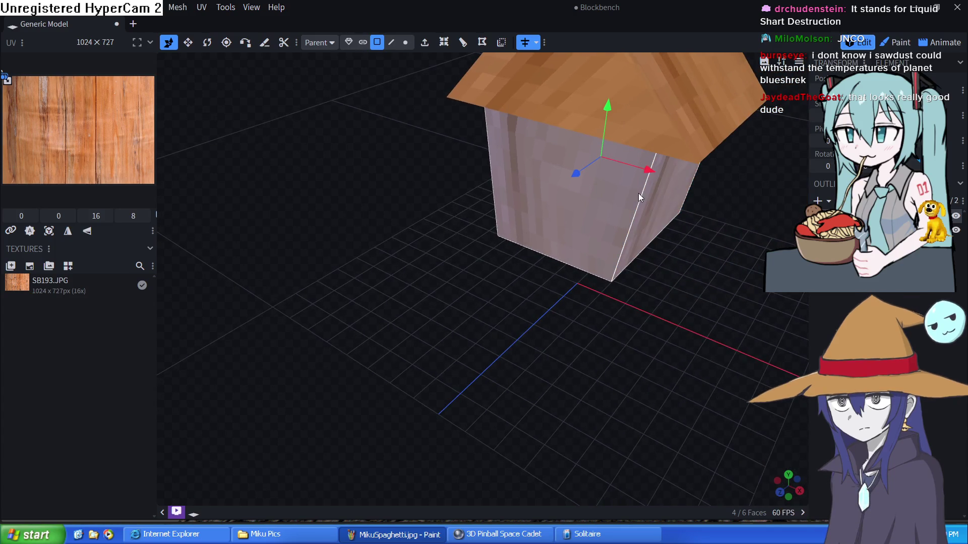
pyautogui.moveTo(7, 81)
pyautogui.mouseDown()
pyautogui.moveTo(119, 179)
pyautogui.moveTo(156, 188)
pyautogui.mouseUp()
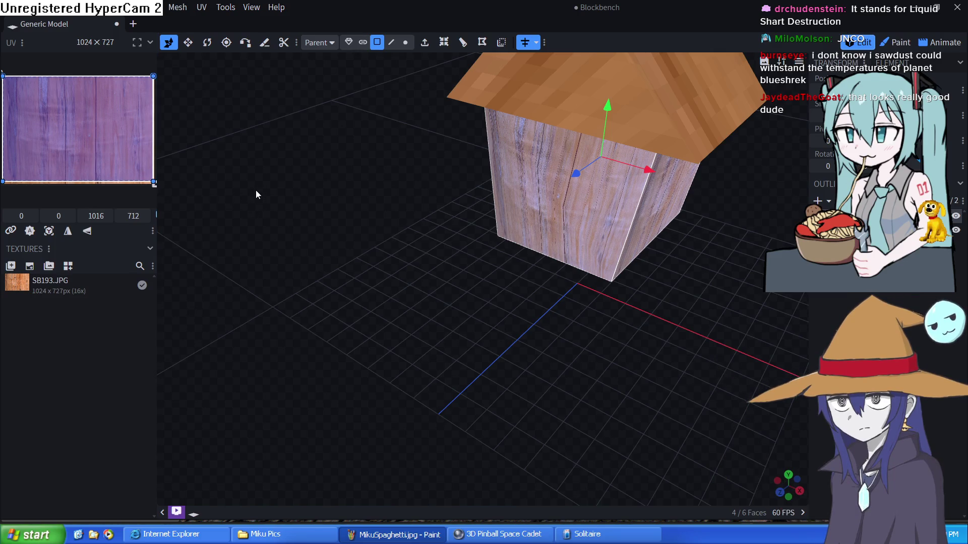
pyautogui.moveTo(157, 196); pyautogui.dragTo(283, 202)
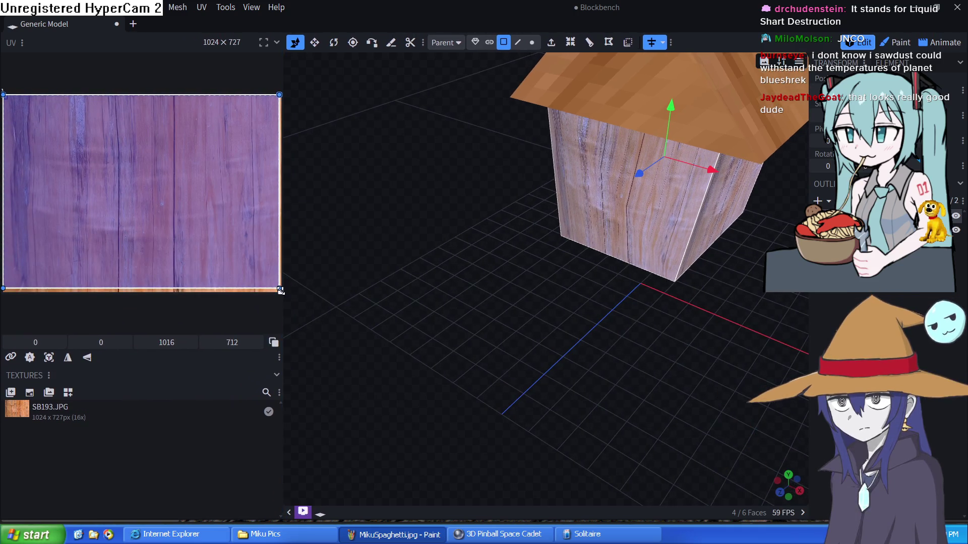
pyautogui.moveTo(281, 291)
pyautogui.mouseDown()
pyautogui.moveTo(188, 215)
pyautogui.moveTo(132, 216)
pyautogui.moveTo(290, 301)
pyautogui.moveTo(282, 297)
pyautogui.mouseUp()
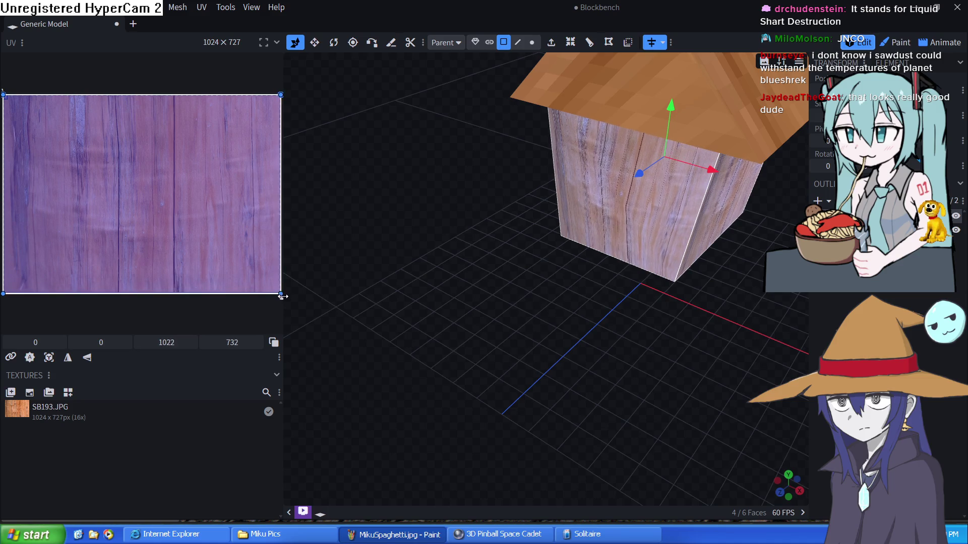
pyautogui.moveTo(394, 305)
pyautogui.mouseDown()
pyautogui.moveTo(622, 352)
pyautogui.moveTo(725, 334)
pyautogui.moveTo(673, 319)
pyautogui.mouseUp()
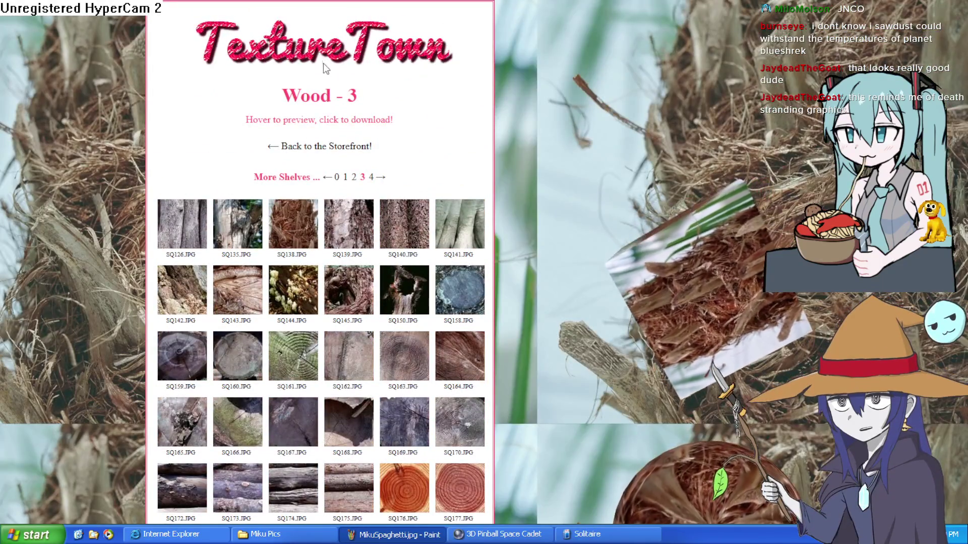
# Step: Open TextureTown's Wood - 4 shelf and preview its plank and shingle thumbnails
pyautogui.click(371, 179)
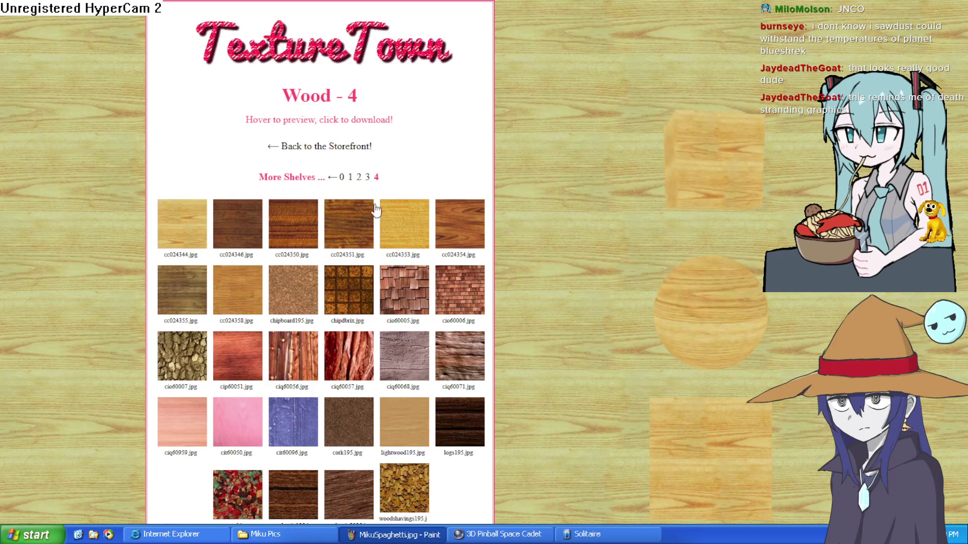
pyautogui.moveTo(383, 231)
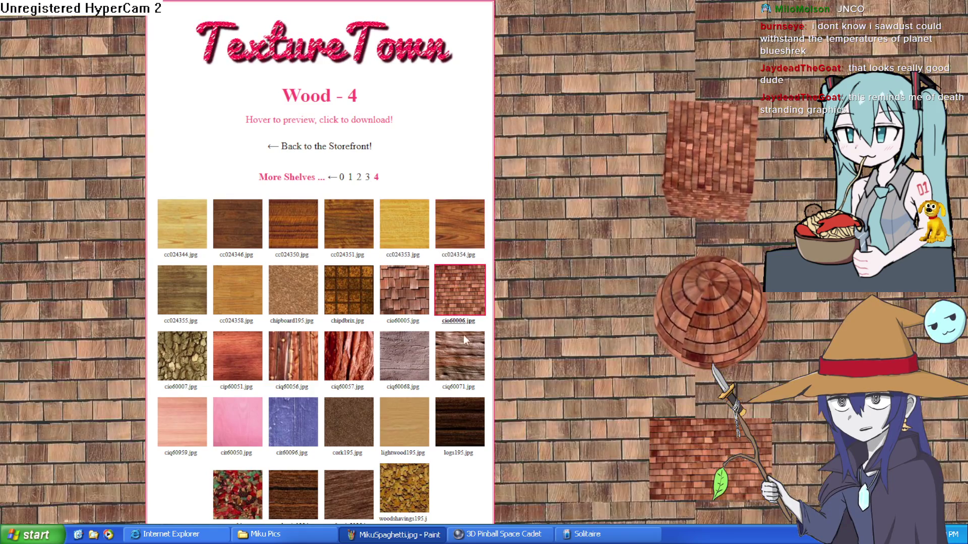
pyautogui.moveTo(463, 355)
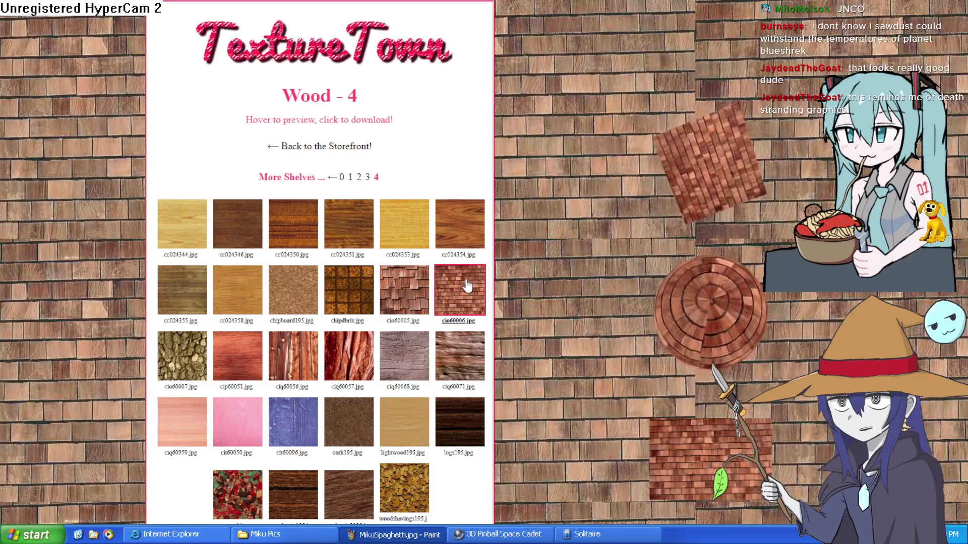
pyautogui.moveTo(394, 292)
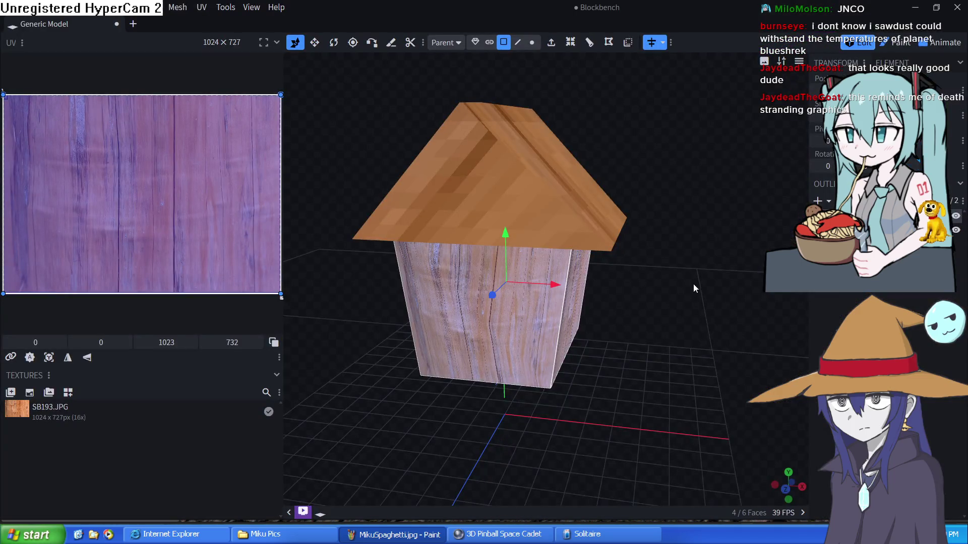
# Step: Bring the wood-textured house closer into view and select the roof cube
pyautogui.moveTo(693, 288); pyautogui.dragTo(525, 519)
pyautogui.click(434, 267)
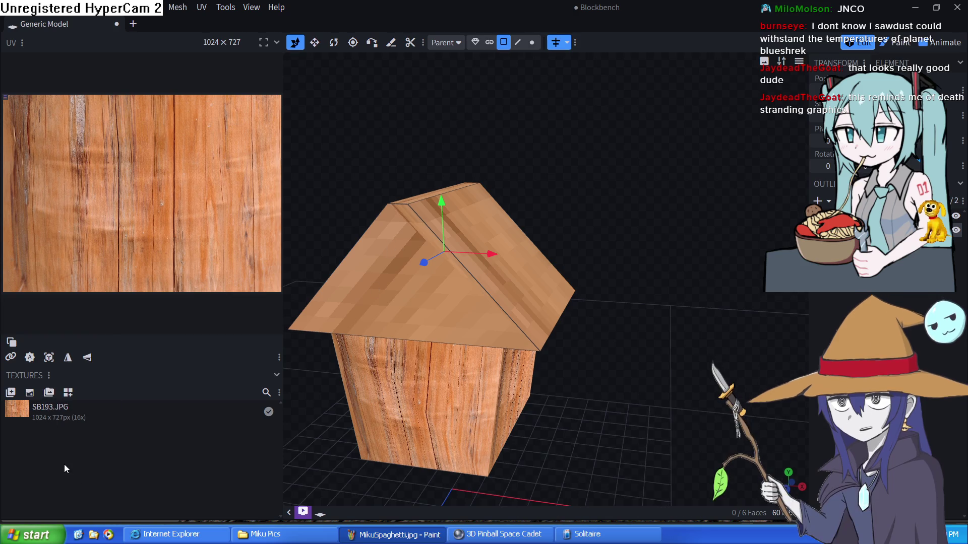
# Step: Import the cio60005.jpg shingle texture and select it in the Textures list
pyautogui.rightClick(62, 461)
pyautogui.click(12, 391)
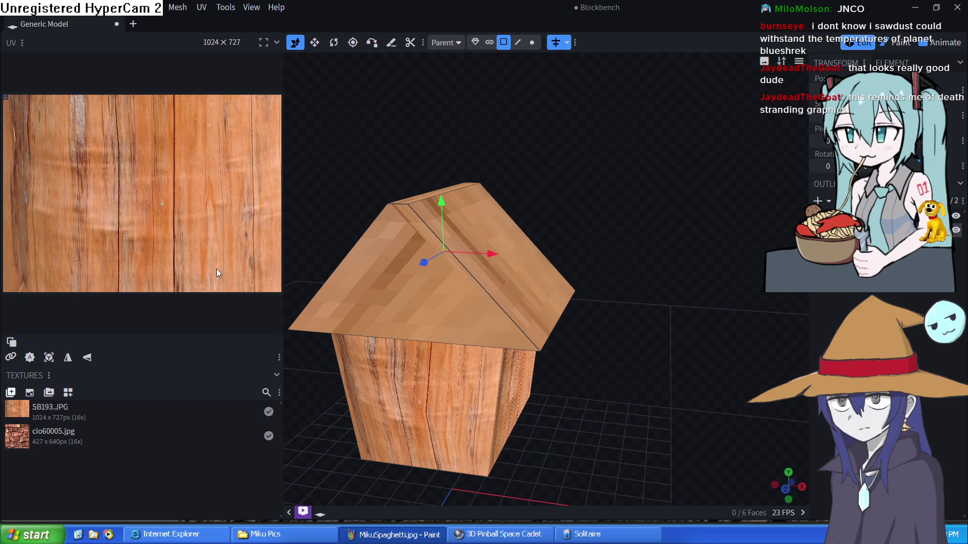
pyautogui.click(52, 442)
pyautogui.moveTo(348, 303)
pyautogui.mouseDown()
pyautogui.moveTo(676, 279)
pyautogui.moveTo(639, 302)
pyautogui.moveTo(642, 289)
pyautogui.moveTo(727, 226)
pyautogui.moveTo(752, 150)
pyautogui.moveTo(618, 301)
pyautogui.moveTo(739, 305)
pyautogui.moveTo(592, 302)
pyautogui.mouseUp()
pyautogui.scroll(5, 583, 285)
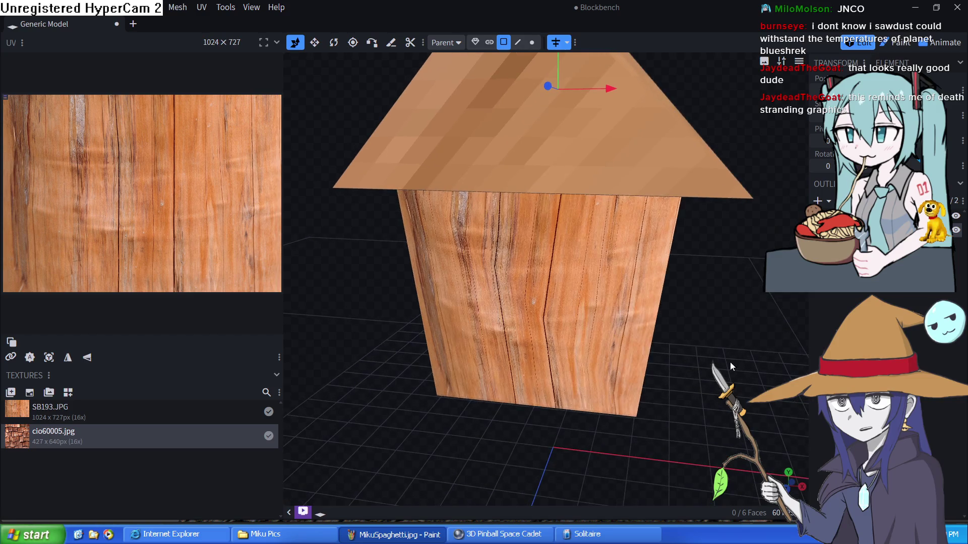
pyautogui.moveTo(608, 318)
pyautogui.mouseDown()
pyautogui.moveTo(749, 338)
pyautogui.moveTo(767, 335)
pyautogui.moveTo(760, 324)
pyautogui.moveTo(776, 328)
pyautogui.moveTo(770, 337)
pyautogui.moveTo(715, 289)
pyautogui.moveTo(677, 310)
pyautogui.moveTo(702, 281)
pyautogui.moveTo(585, 337)
pyautogui.moveTo(635, 346)
pyautogui.moveTo(611, 352)
pyautogui.moveTo(510, 330)
pyautogui.moveTo(551, 319)
pyautogui.mouseUp()
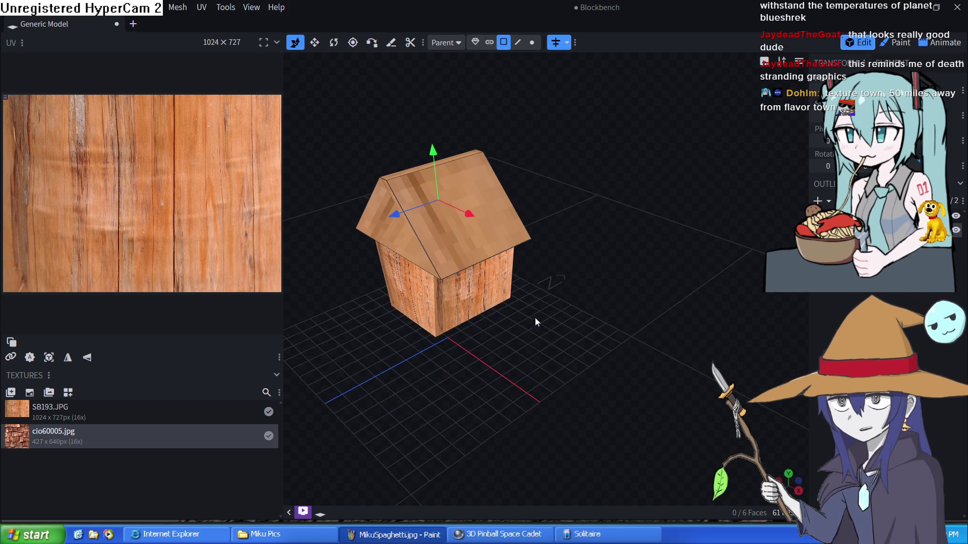
# Step: Apply the cio60005.jpg shingle texture to the roof cube
pyautogui.rightClick(739, 229)
pyautogui.moveTo(786, 375)
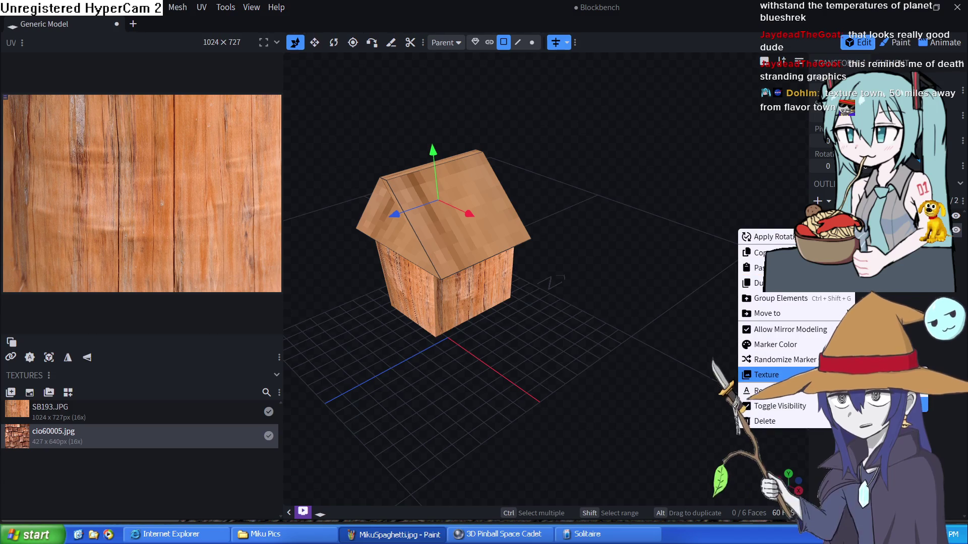
pyautogui.click(877, 405)
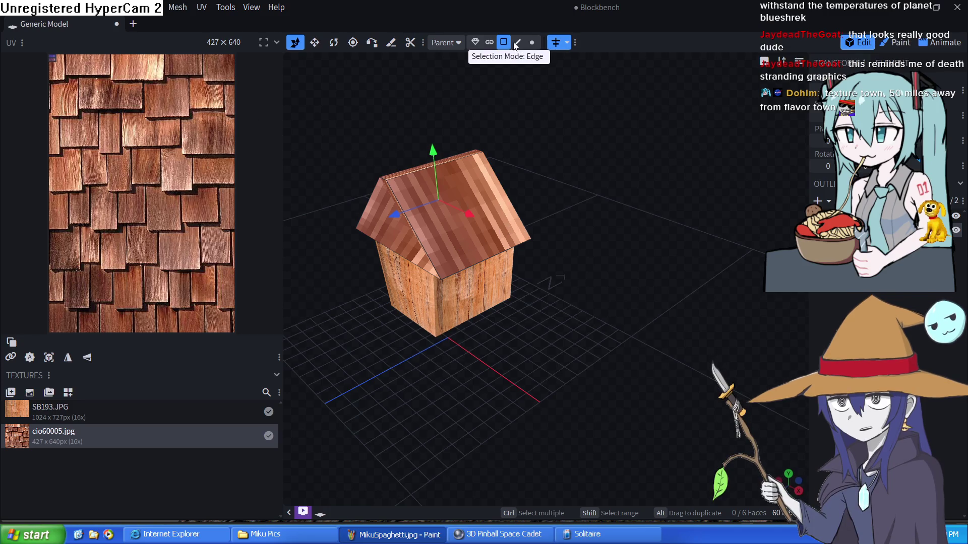
# Step: Select the roof faces and stretch their mapping over most of the shingle texture
pyautogui.click(456, 249)
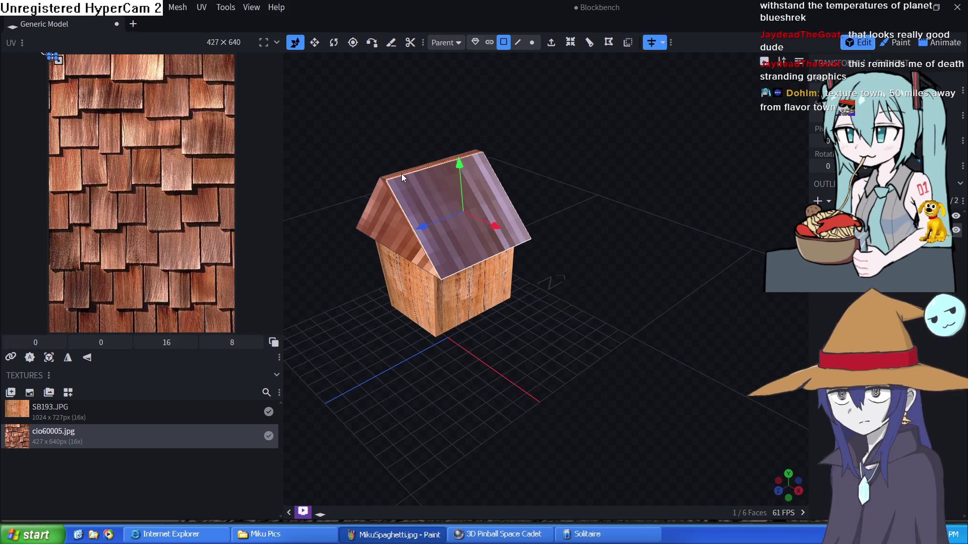
pyautogui.keyDown('shift'); pyautogui.click(389, 203); pyautogui.keyUp('shift')
pyautogui.scroll(5, 468, 295)
pyautogui.moveTo(342, 268)
pyautogui.mouseDown()
pyautogui.moveTo(468, 294)
pyautogui.moveTo(540, 275)
pyautogui.mouseUp()
pyautogui.scroll(-5, 468, 294)
pyautogui.keyDown('shift'); pyautogui.click(541, 275); pyautogui.keyUp('shift')
pyautogui.moveTo(57, 63)
pyautogui.mouseDown()
pyautogui.moveTo(238, 340)
pyautogui.moveTo(288, 378)
pyautogui.moveTo(309, 413)
pyautogui.moveTo(421, 469)
pyautogui.moveTo(237, 353)
pyautogui.moveTo(207, 260)
pyautogui.moveTo(129, 141)
pyautogui.moveTo(145, 173)
pyautogui.moveTo(234, 193)
pyautogui.mouseUp()
pyautogui.moveTo(237, 342); pyautogui.dragTo(238, 343)
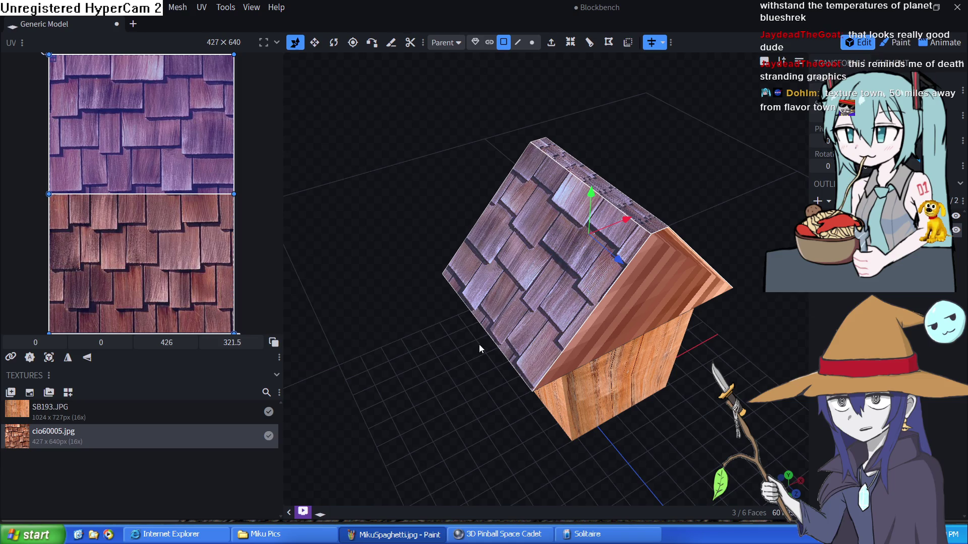
# Step: Shift, rotate and scale down the left roof slope's shingle mapping
pyautogui.click(646, 316)
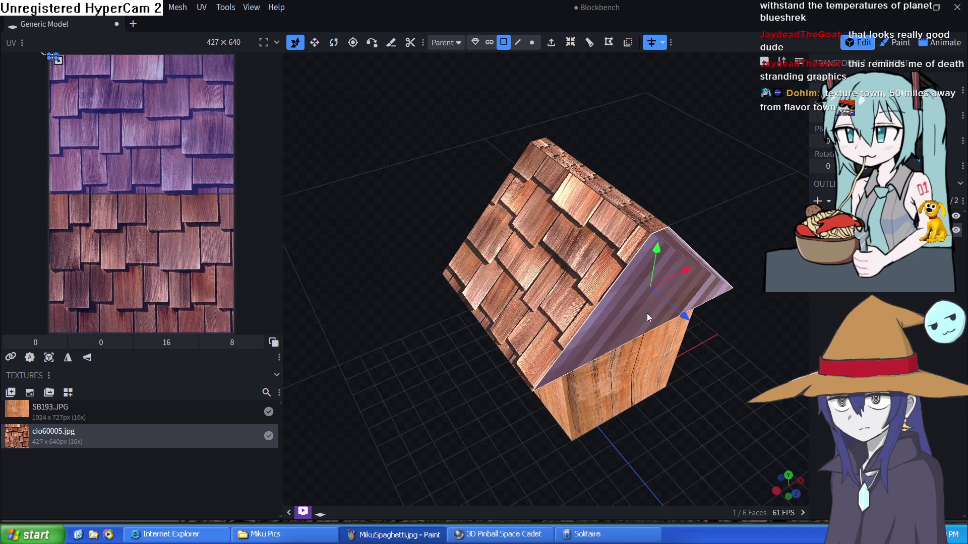
pyautogui.moveTo(363, 305)
pyautogui.mouseDown()
pyautogui.moveTo(536, 299)
pyautogui.moveTo(534, 353)
pyautogui.moveTo(504, 282)
pyautogui.mouseUp()
pyautogui.keyDown('shift'); pyautogui.click(444, 272); pyautogui.keyUp('shift')
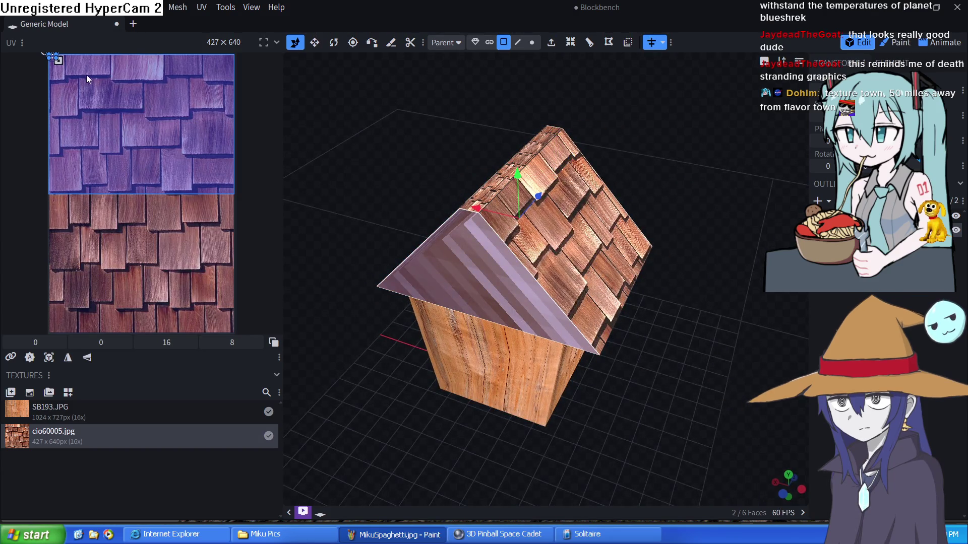
pyautogui.moveTo(54, 59)
pyautogui.mouseDown()
pyautogui.moveTo(86, 134)
pyautogui.moveTo(102, 223)
pyautogui.moveTo(60, 210)
pyautogui.moveTo(115, 260)
pyautogui.moveTo(139, 301)
pyautogui.mouseUp()
pyautogui.moveTo(50, 202)
pyautogui.mouseDown()
pyautogui.moveTo(36, 228)
pyautogui.moveTo(59, 234)
pyautogui.mouseUp()
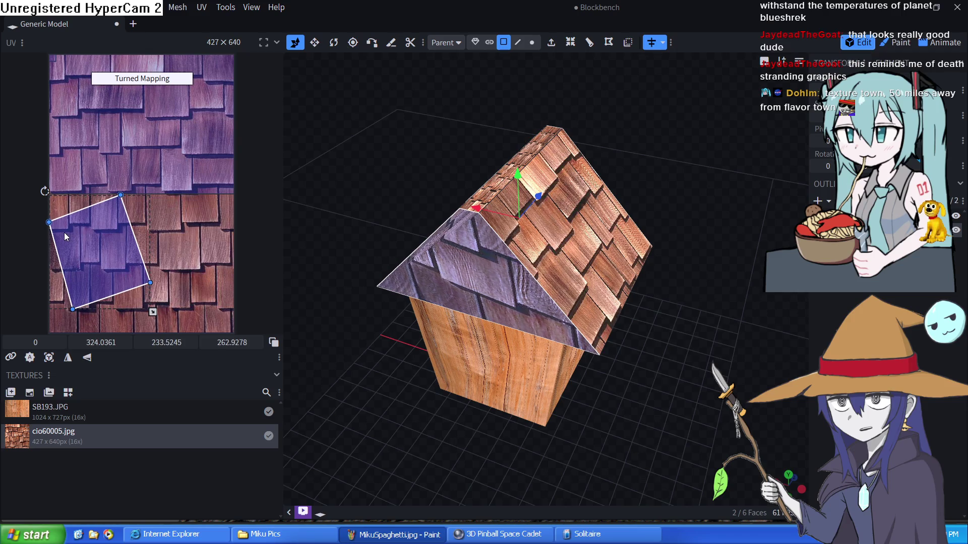
pyautogui.moveTo(153, 313); pyautogui.dragTo(88, 251)
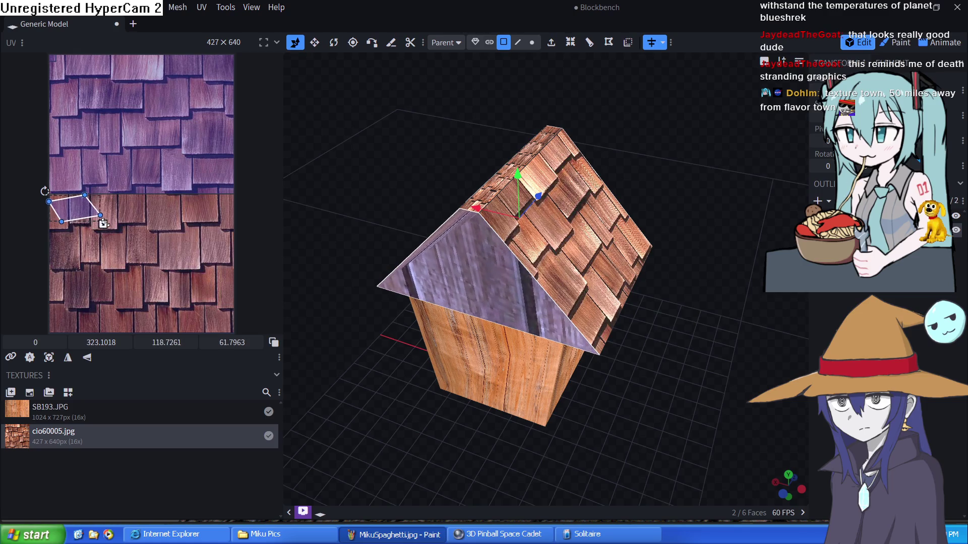
pyautogui.moveTo(101, 222); pyautogui.dragTo(97, 218)
pyautogui.moveTo(700, 385)
pyautogui.mouseDown()
pyautogui.moveTo(449, 344)
pyautogui.moveTo(396, 296)
pyautogui.moveTo(410, 312)
pyautogui.moveTo(485, 298)
pyautogui.moveTo(495, 283)
pyautogui.moveTo(485, 270)
pyautogui.moveTo(479, 279)
pyautogui.mouseUp()
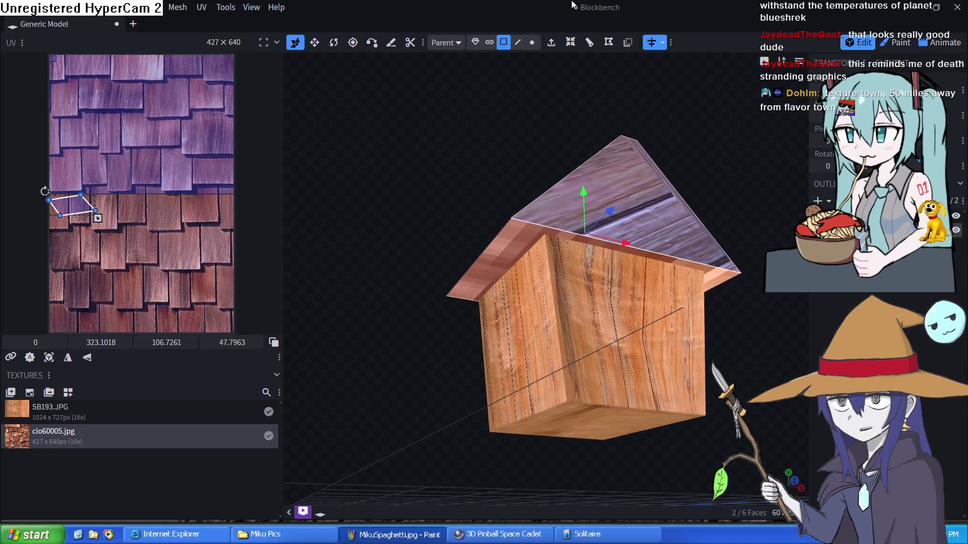
pyautogui.click(504, 252)
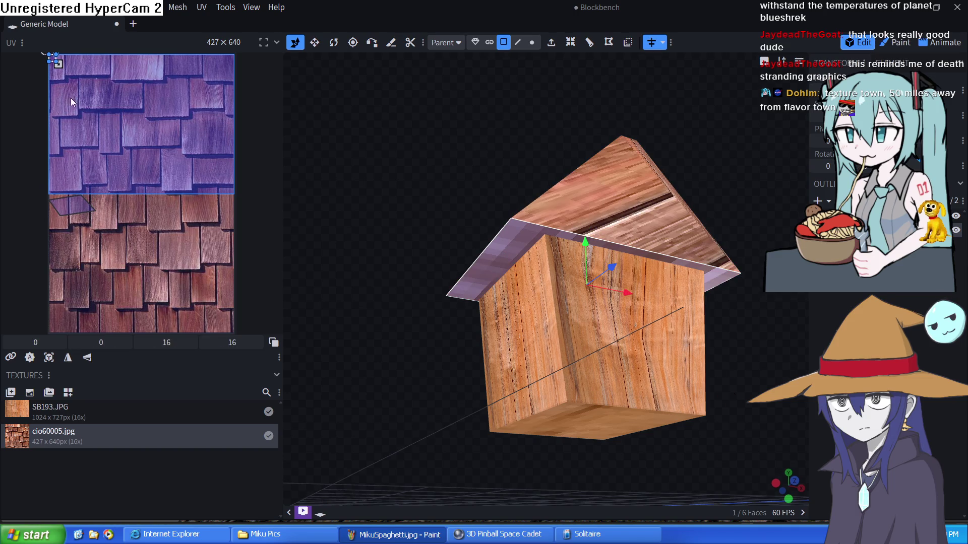
# Step: Map the roof underside to a small 16×16 patch of the shingle texture
pyautogui.moveTo(71, 103)
pyautogui.mouseDown()
pyautogui.moveTo(231, 221)
pyautogui.moveTo(222, 317)
pyautogui.moveTo(134, 300)
pyautogui.moveTo(101, 222)
pyautogui.moveTo(195, 146)
pyautogui.moveTo(217, 186)
pyautogui.moveTo(196, 188)
pyautogui.mouseUp()
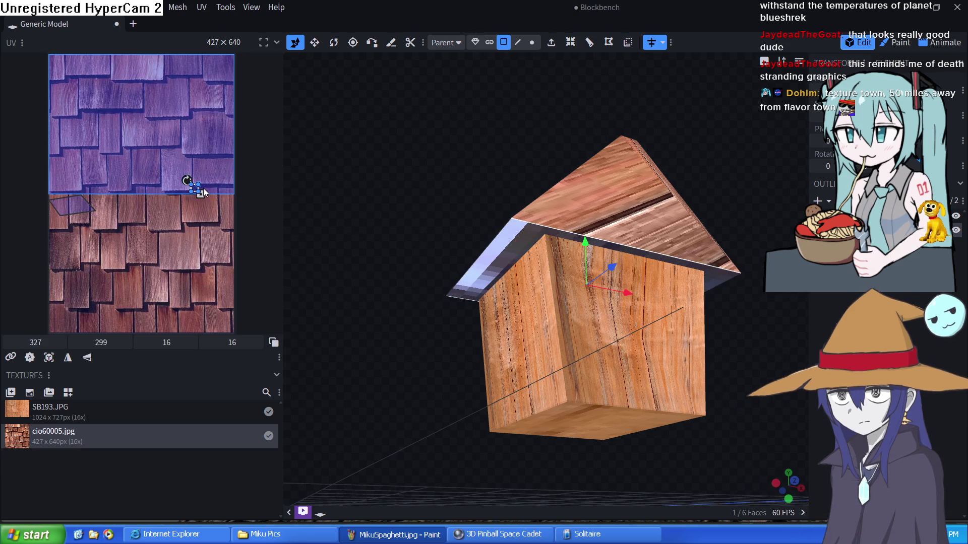
pyautogui.scroll(5, 199, 190)
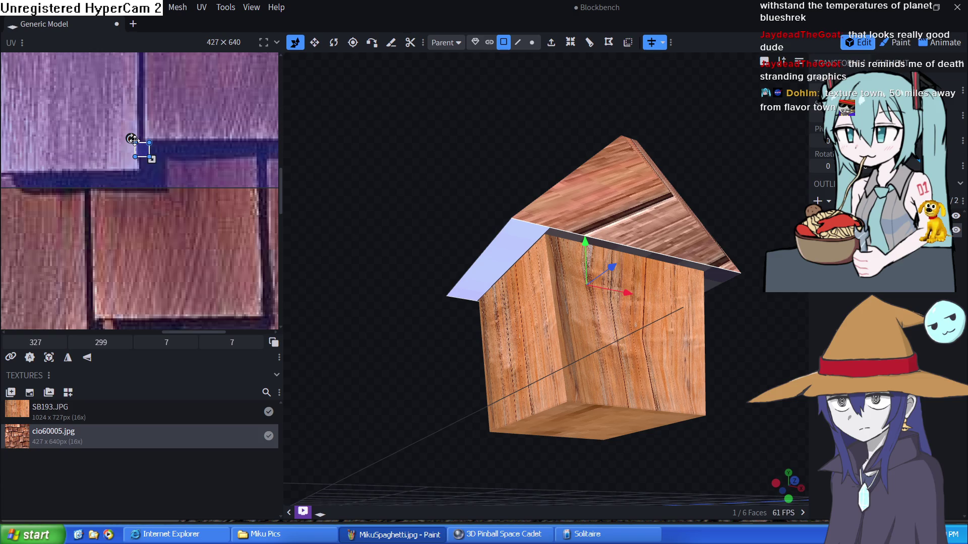
pyautogui.moveTo(347, 227)
pyautogui.mouseDown()
pyautogui.moveTo(341, 253)
pyautogui.moveTo(290, 311)
pyautogui.mouseUp()
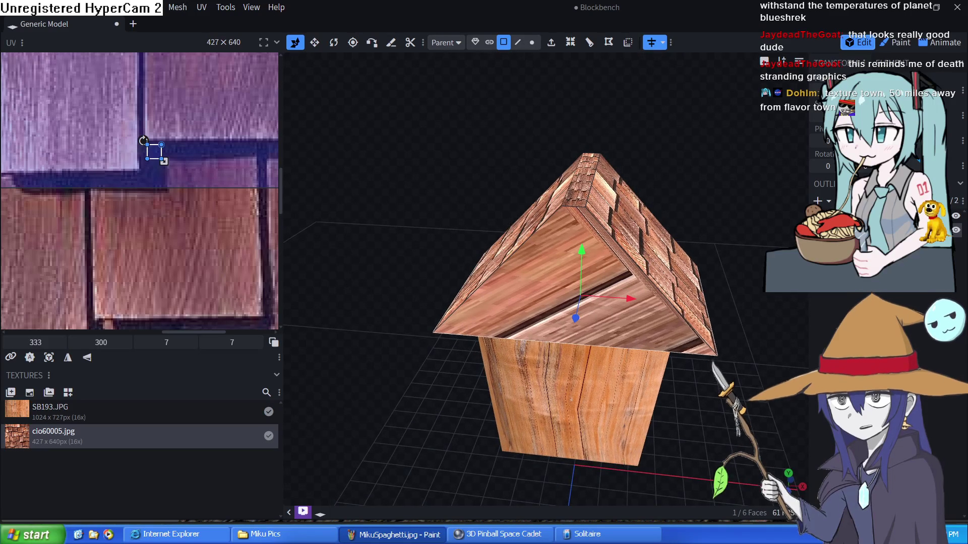
pyautogui.moveTo(452, 283)
pyautogui.mouseDown()
pyautogui.moveTo(466, 277)
pyautogui.moveTo(741, 316)
pyautogui.moveTo(731, 263)
pyautogui.moveTo(609, 358)
pyautogui.moveTo(661, 377)
pyautogui.moveTo(733, 449)
pyautogui.moveTo(744, 351)
pyautogui.moveTo(747, 361)
pyautogui.moveTo(679, 371)
pyautogui.moveTo(733, 371)
pyautogui.mouseUp()
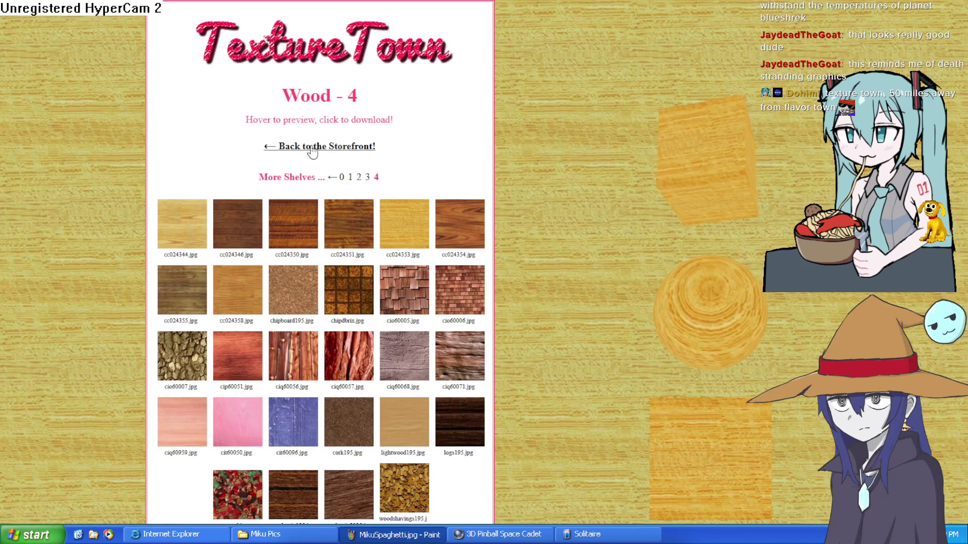
# Step: Open TextureTown's Building Parts category and page through its shelves 1 to 3
pyautogui.click(313, 147)
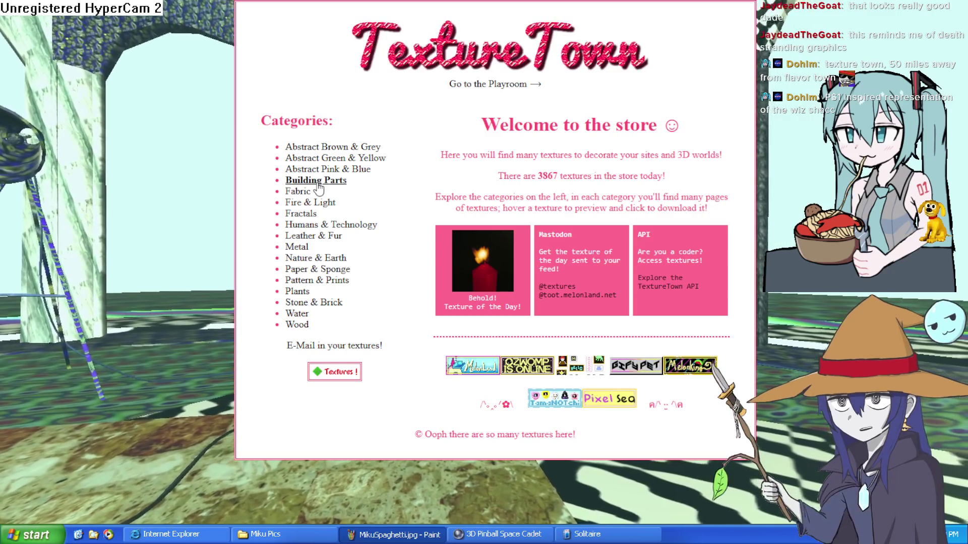
pyautogui.click(316, 181)
pyautogui.scroll(-10, 317, 183)
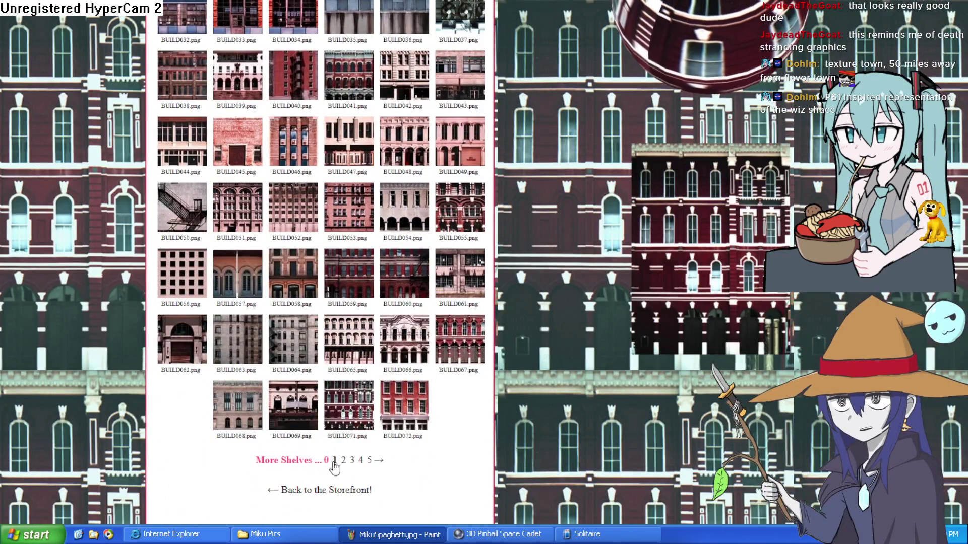
pyautogui.click(335, 462)
pyautogui.scroll(-10, 337, 462)
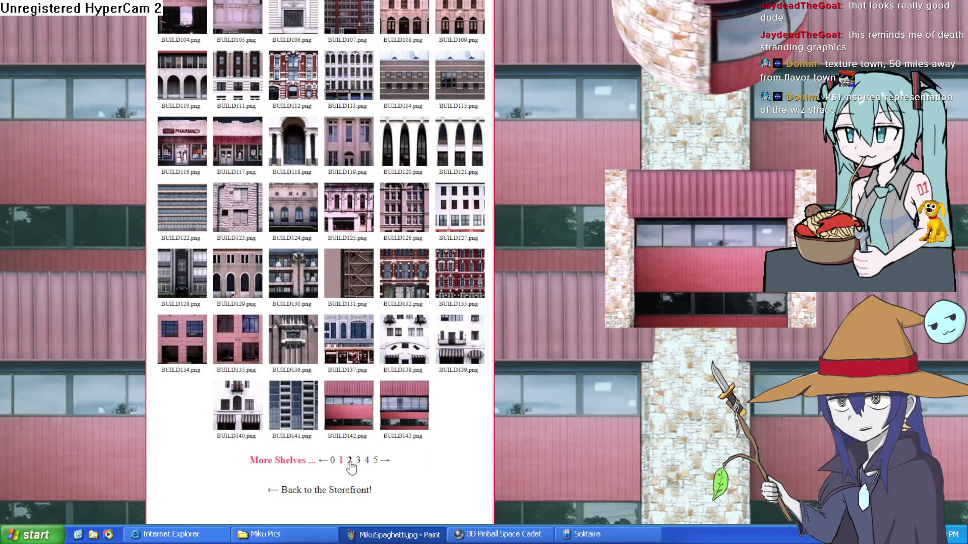
pyautogui.click(349, 461)
pyautogui.scroll(-10, 352, 454)
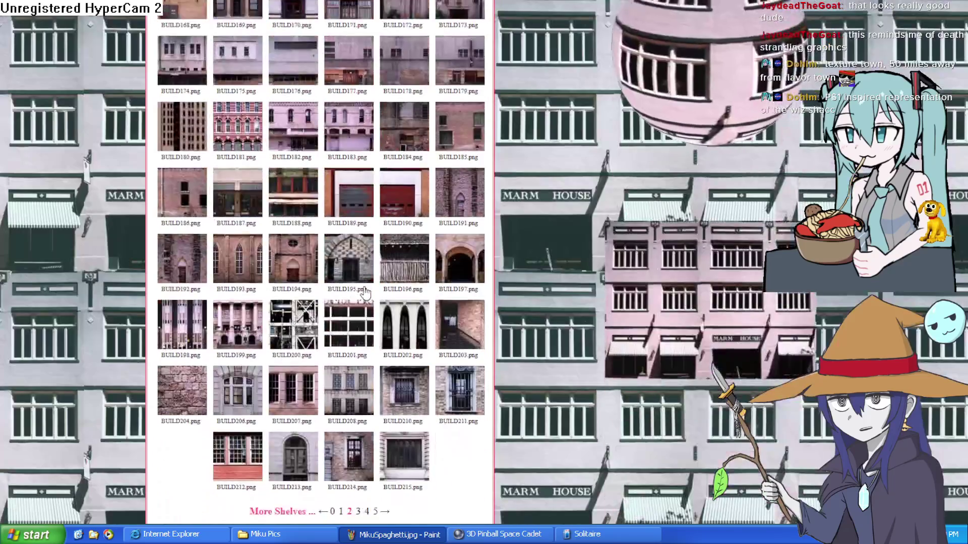
pyautogui.click(359, 460)
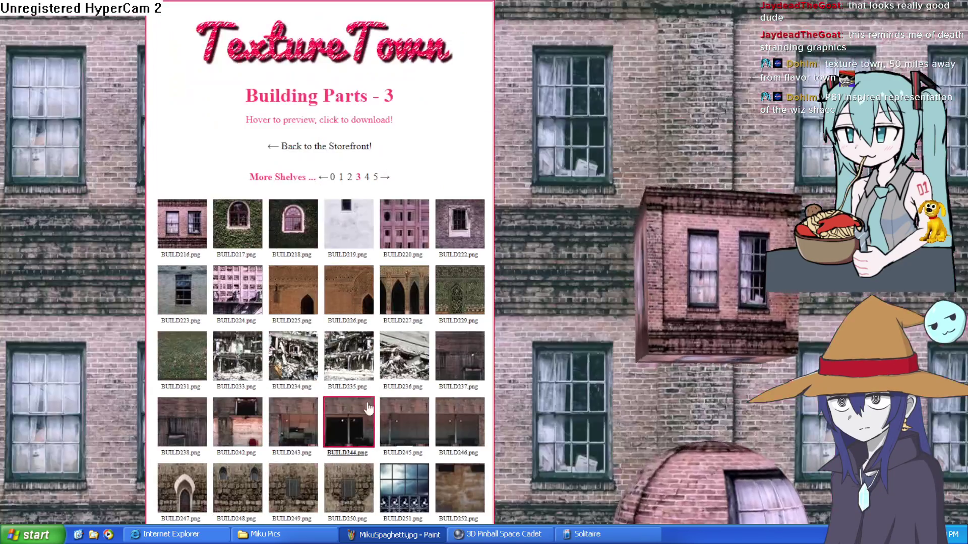
pyautogui.scroll(-10, 358, 454)
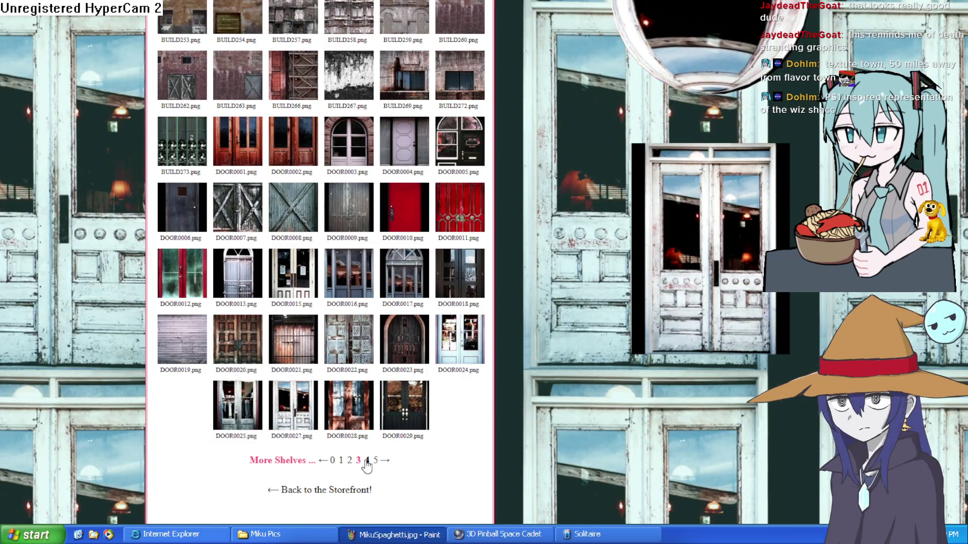
# Step: Check the Building Parts - 4 shelf, then return to shelf 3's door textures
pyautogui.click(367, 460)
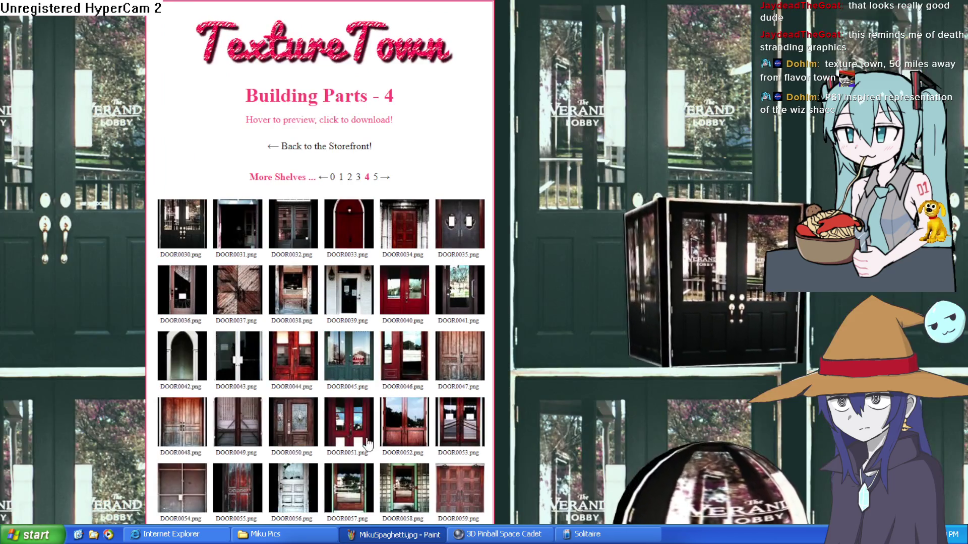
pyautogui.scroll(-10, 348, 260)
pyautogui.scroll(10, 349, 259)
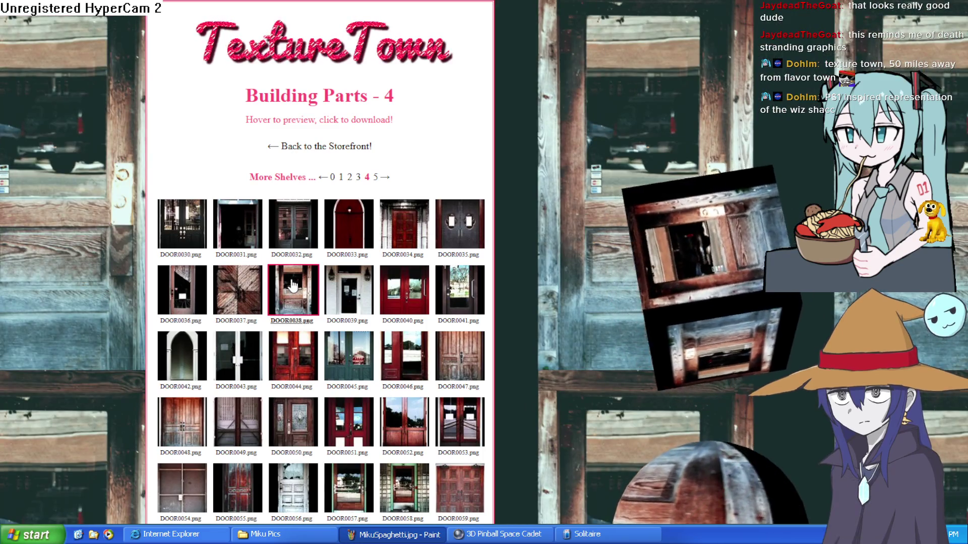
pyautogui.scroll(-10, 313, 328)
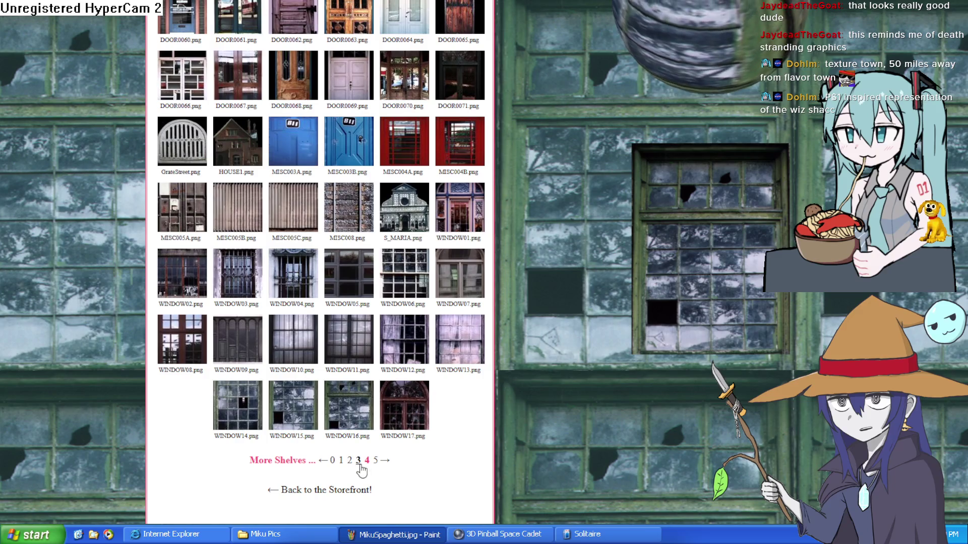
pyautogui.click(357, 460)
pyautogui.scroll(-10, 239, 340)
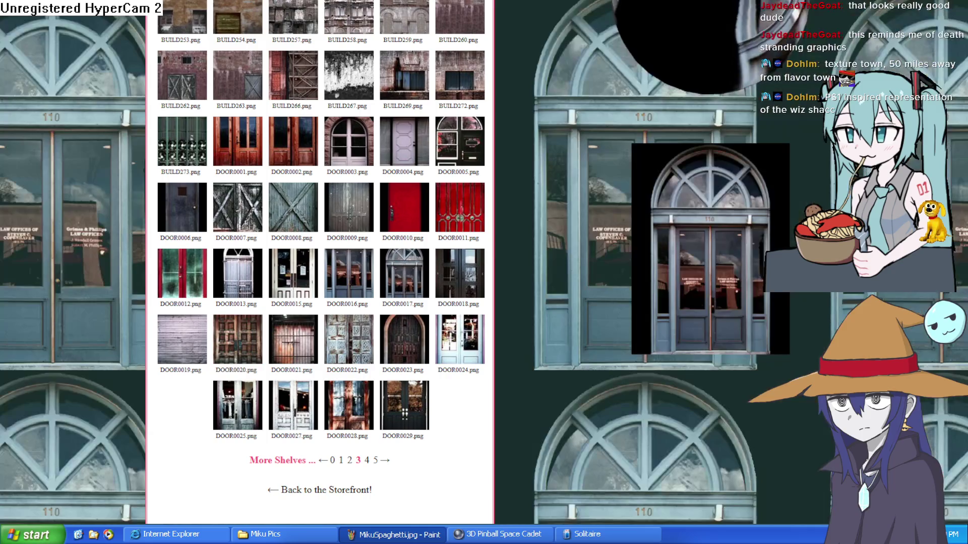
pyautogui.hotkey('alt', 'Tab')
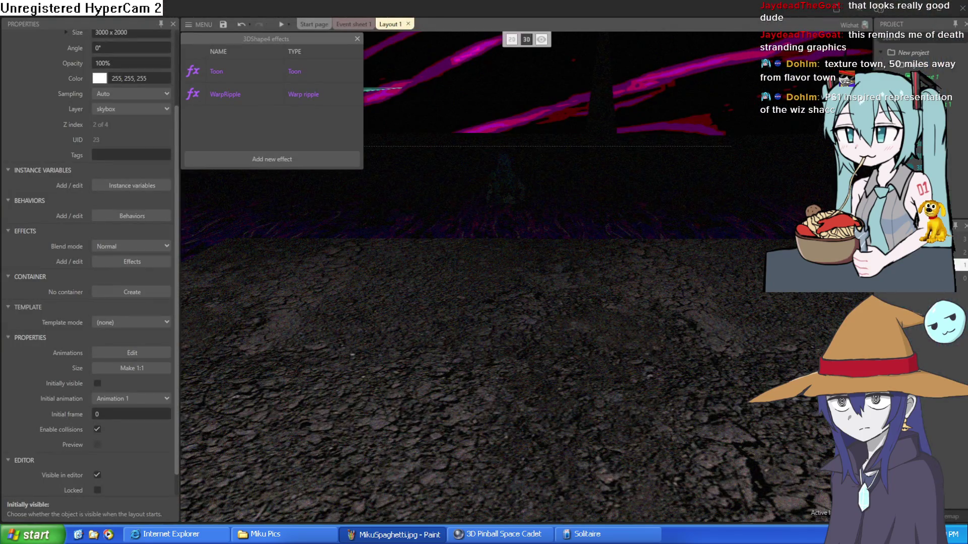
# Step: Switch from Construct 3 back to the Blockbench house model window
pyautogui.hotkey('alt', 'Tab')
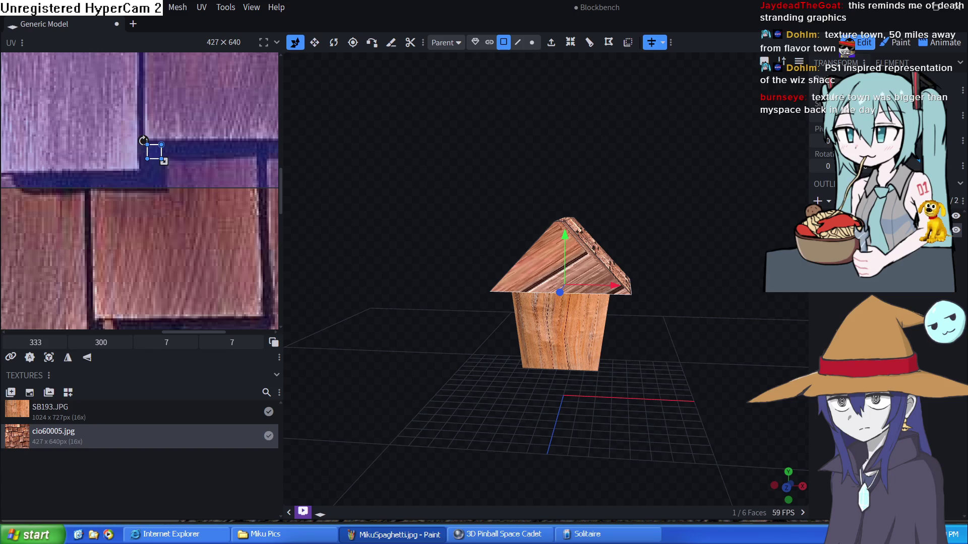
# Step: Add a new Plane-shaped mesh from the outliner's add menu
pyautogui.rightClick(787, 275)
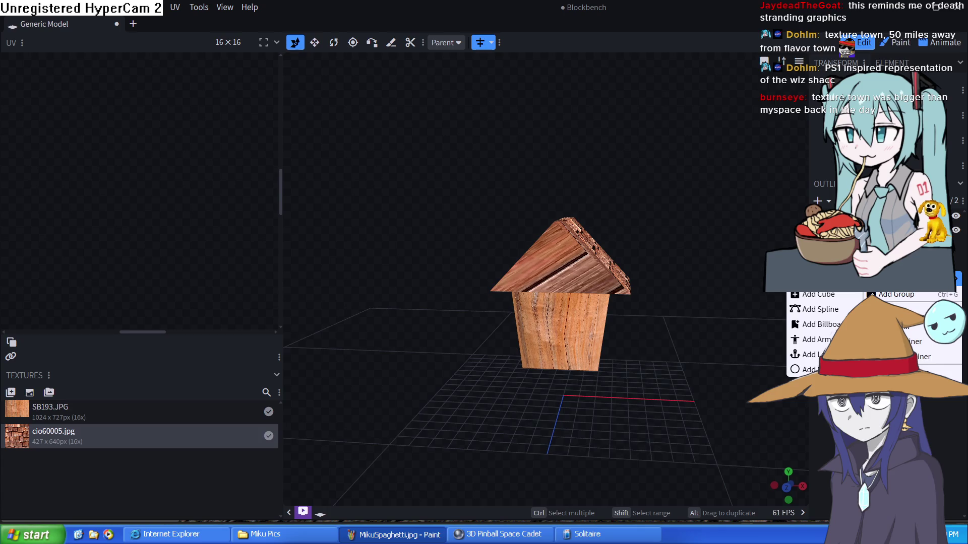
pyautogui.click(892, 309)
pyautogui.click(455, 81)
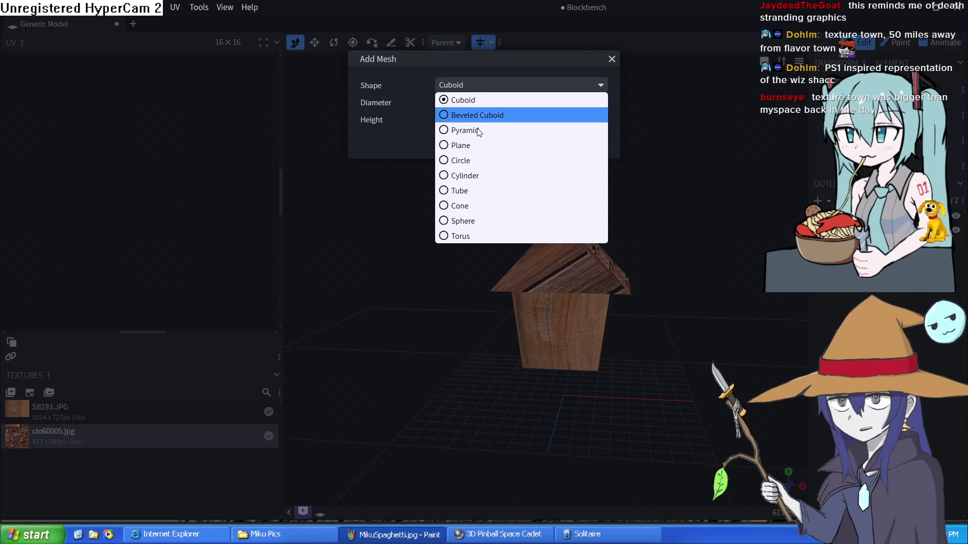
pyautogui.click(486, 147)
pyautogui.click(527, 128)
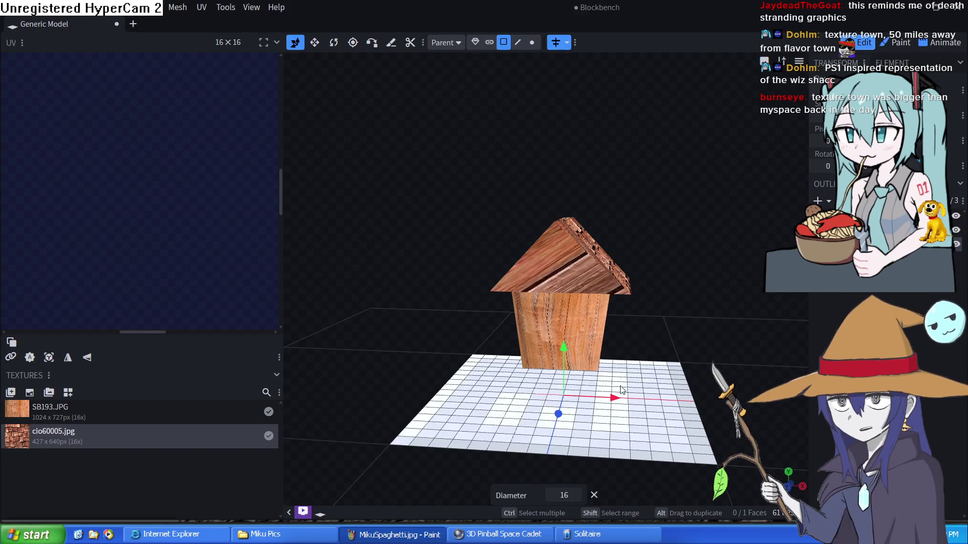
# Step: Raise the plane into the house and rotate it upright to exactly 90°
pyautogui.moveTo(571, 286); pyautogui.dragTo(571, 279)
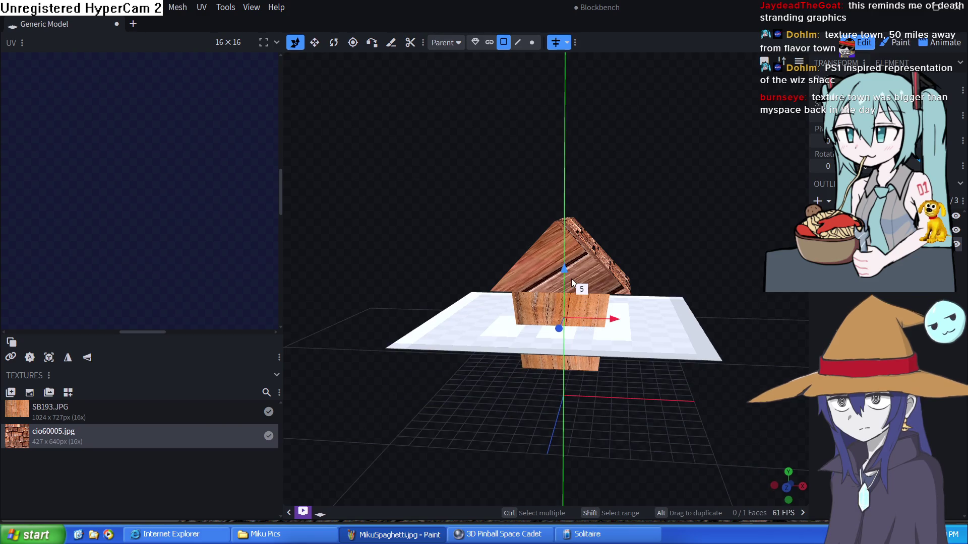
pyautogui.click(332, 44)
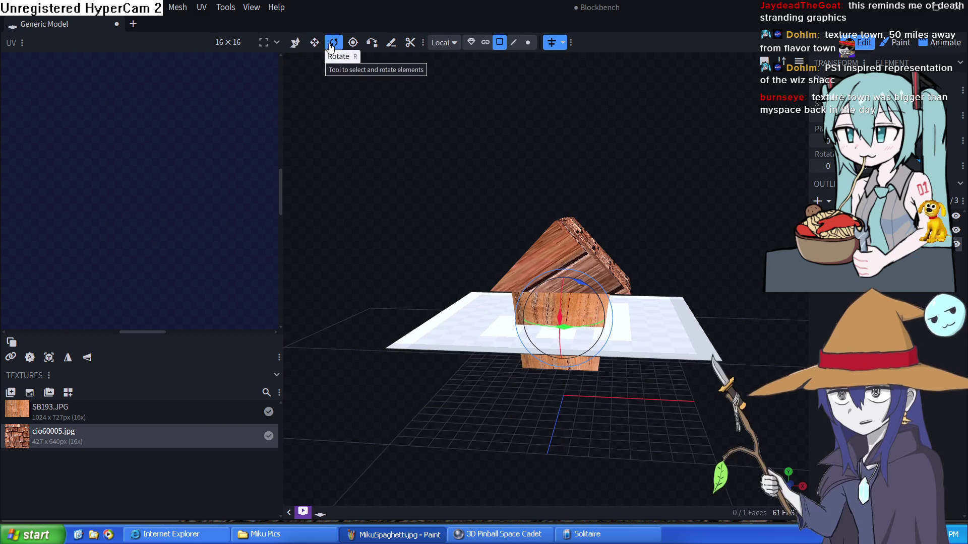
pyautogui.moveTo(559, 321)
pyautogui.mouseDown()
pyautogui.moveTo(562, 353)
pyautogui.moveTo(564, 343)
pyautogui.mouseUp()
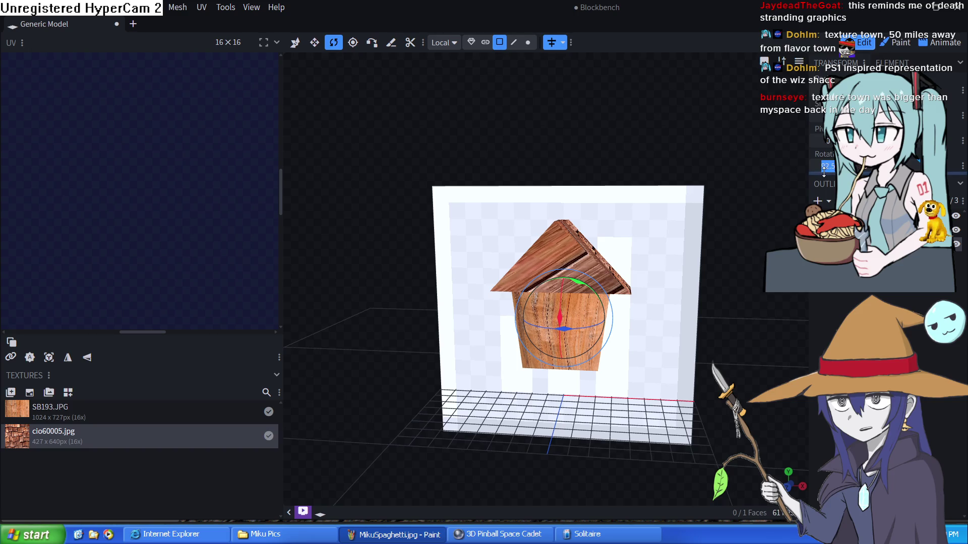
pyautogui.write('90')
pyautogui.press('Return')
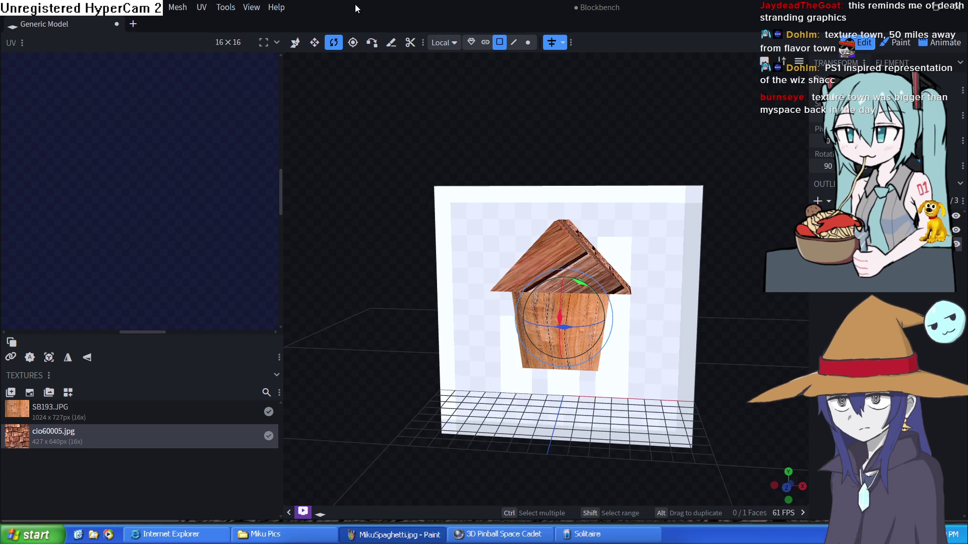
pyautogui.click(313, 43)
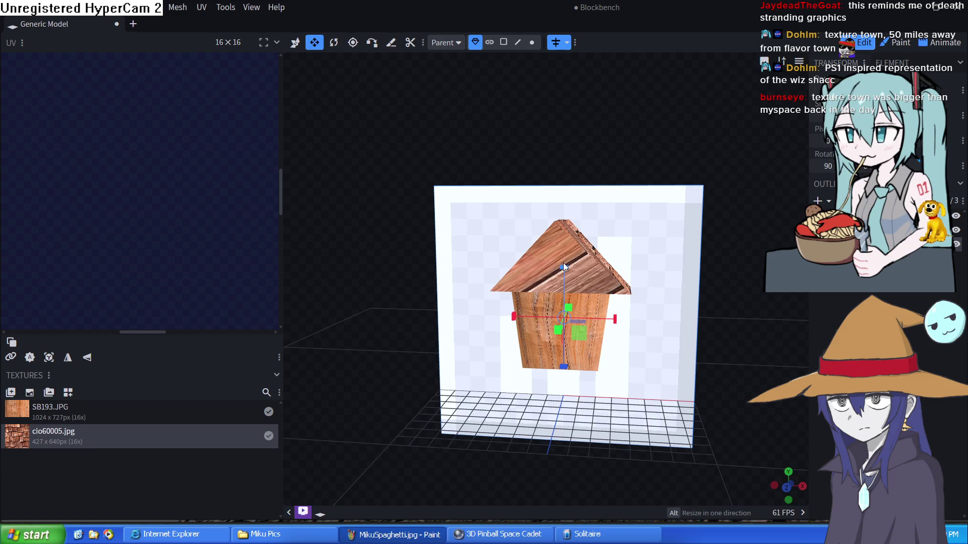
# Step: Narrow the white plane's width and shorten its height
pyautogui.moveTo(614, 318); pyautogui.dragTo(521, 301)
pyautogui.moveTo(561, 266); pyautogui.dragTo(592, 360)
pyautogui.moveTo(700, 352)
pyautogui.mouseDown()
pyautogui.moveTo(577, 346)
pyautogui.moveTo(601, 353)
pyautogui.moveTo(600, 345)
pyautogui.mouseUp()
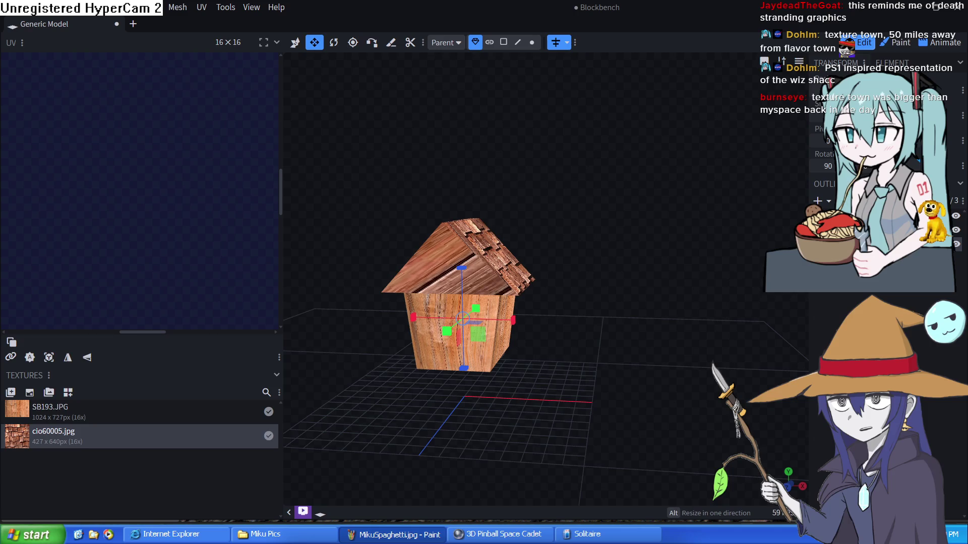
pyautogui.moveTo(695, 356)
pyautogui.mouseDown()
pyautogui.moveTo(678, 340)
pyautogui.moveTo(652, 367)
pyautogui.moveTo(646, 361)
pyautogui.mouseUp()
pyautogui.scroll(5, 638, 365)
pyautogui.scroll(-3, 631, 369)
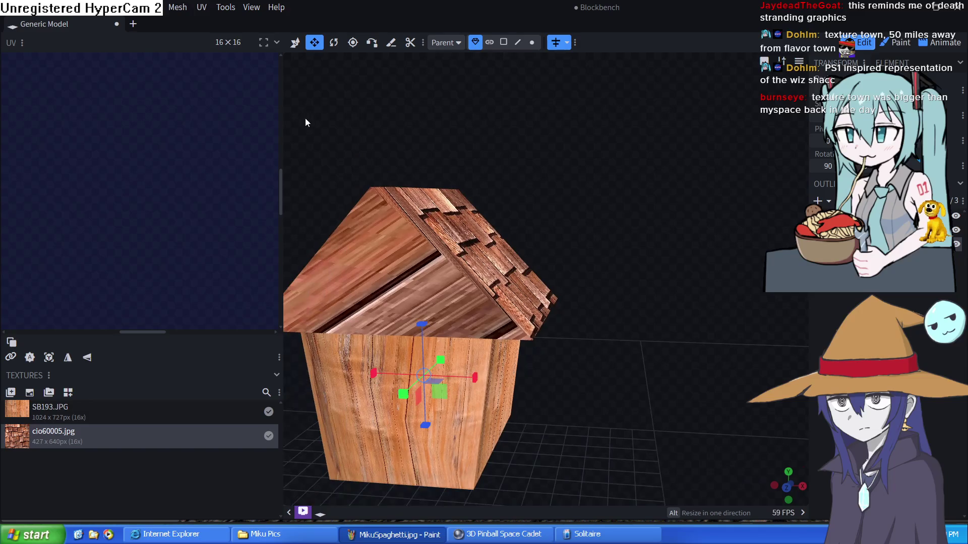
# Step: Push the plane out onto the house's front wall and face the front
pyautogui.click(294, 43)
pyautogui.moveTo(408, 393)
pyautogui.mouseDown()
pyautogui.moveTo(362, 439)
pyautogui.moveTo(379, 418)
pyautogui.moveTo(378, 428)
pyautogui.mouseUp()
pyautogui.moveTo(578, 452)
pyautogui.mouseDown()
pyautogui.moveTo(708, 406)
pyautogui.moveTo(700, 411)
pyautogui.mouseUp()
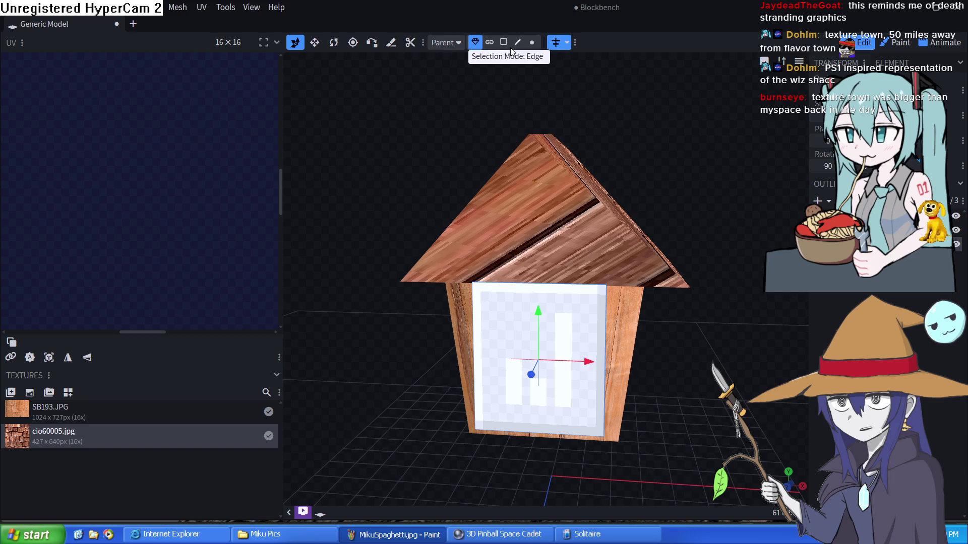
# Step: Resize the panel to door proportions, narrowing both sides and shortening the top
pyautogui.click(314, 43)
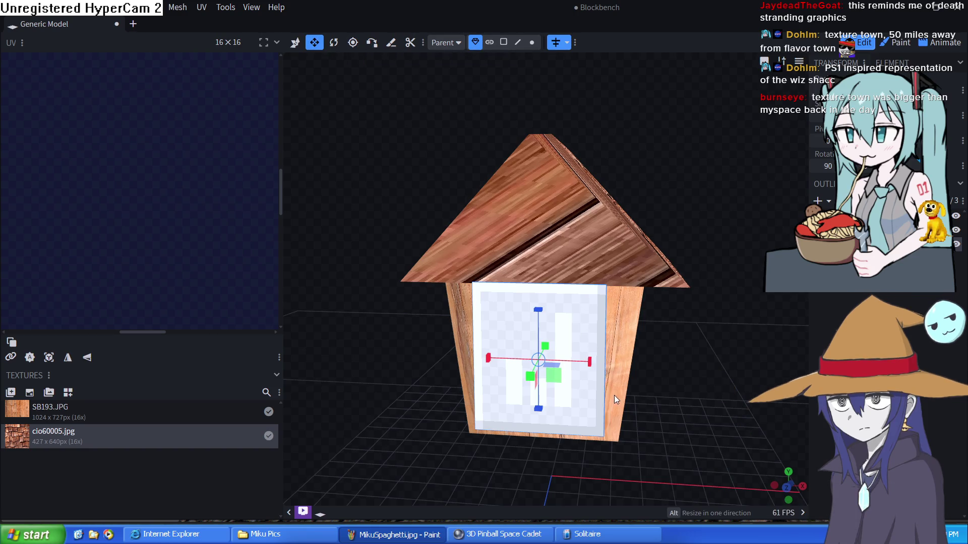
pyautogui.moveTo(585, 366); pyautogui.dragTo(563, 361)
pyautogui.moveTo(530, 306); pyautogui.dragTo(543, 328)
pyautogui.moveTo(587, 361); pyautogui.dragTo(578, 360)
# Step: Lower the door panel to the bottom of the front wall and set it flush
pyautogui.click(295, 49)
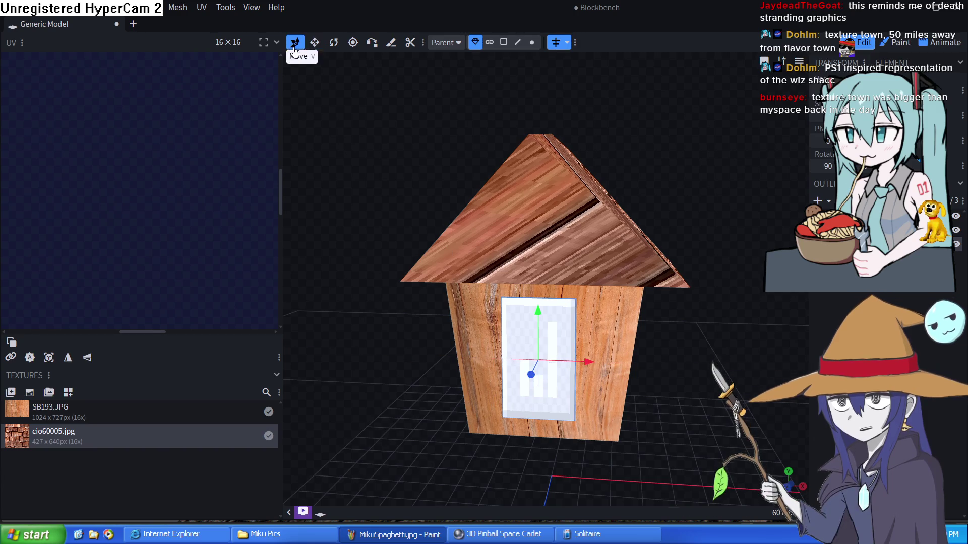
pyautogui.moveTo(539, 315)
pyautogui.mouseDown()
pyautogui.moveTo(539, 334)
pyautogui.moveTo(683, 394)
pyautogui.moveTo(679, 373)
pyautogui.moveTo(403, 364)
pyautogui.moveTo(379, 340)
pyautogui.moveTo(396, 354)
pyautogui.mouseUp()
pyautogui.moveTo(443, 407)
pyautogui.mouseDown()
pyautogui.moveTo(578, 465)
pyautogui.moveTo(625, 443)
pyautogui.moveTo(564, 383)
pyautogui.mouseUp()
pyautogui.moveTo(485, 304); pyautogui.dragTo(487, 313)
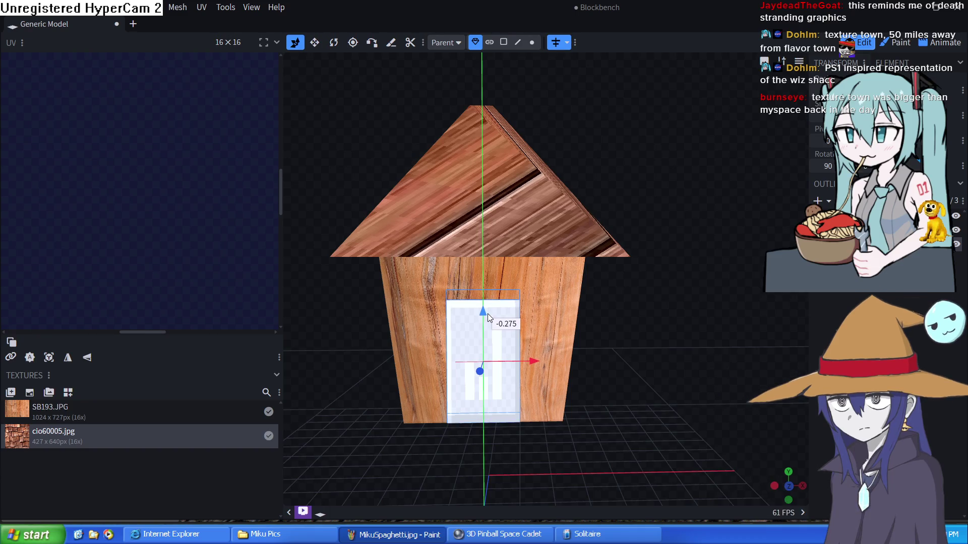
pyautogui.moveTo(658, 371)
pyautogui.mouseDown()
pyautogui.moveTo(655, 389)
pyautogui.moveTo(561, 391)
pyautogui.mouseUp()
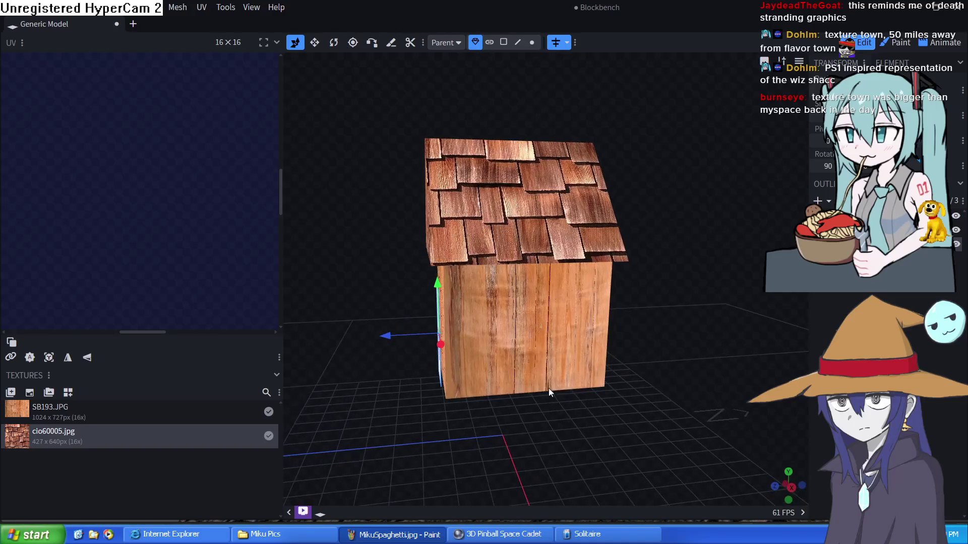
pyautogui.moveTo(392, 336); pyautogui.dragTo(397, 343)
pyautogui.moveTo(413, 395)
pyautogui.mouseDown()
pyautogui.moveTo(512, 430)
pyautogui.moveTo(545, 413)
pyautogui.mouseUp()
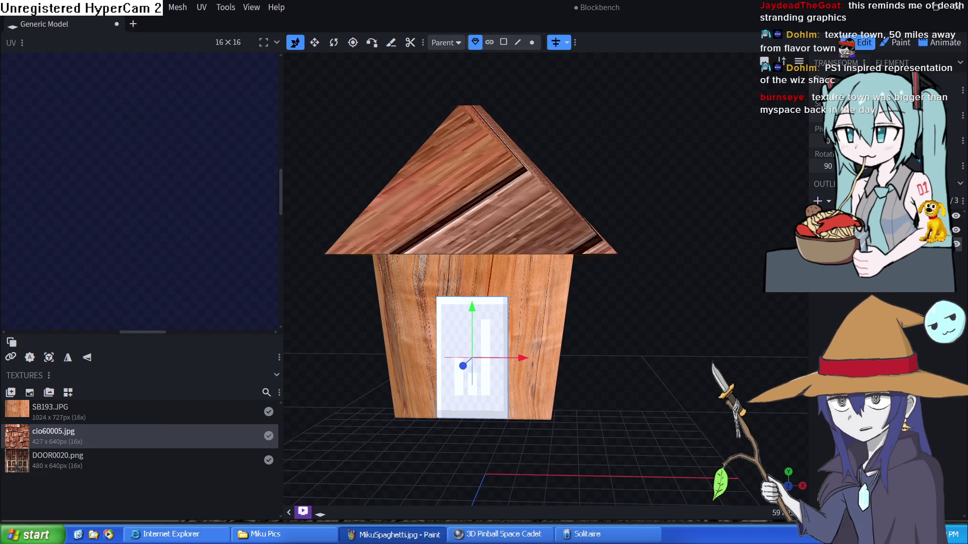
# Step: Apply the DOOR0020.png texture to the door panel and select its face
pyautogui.rightClick(841, 294)
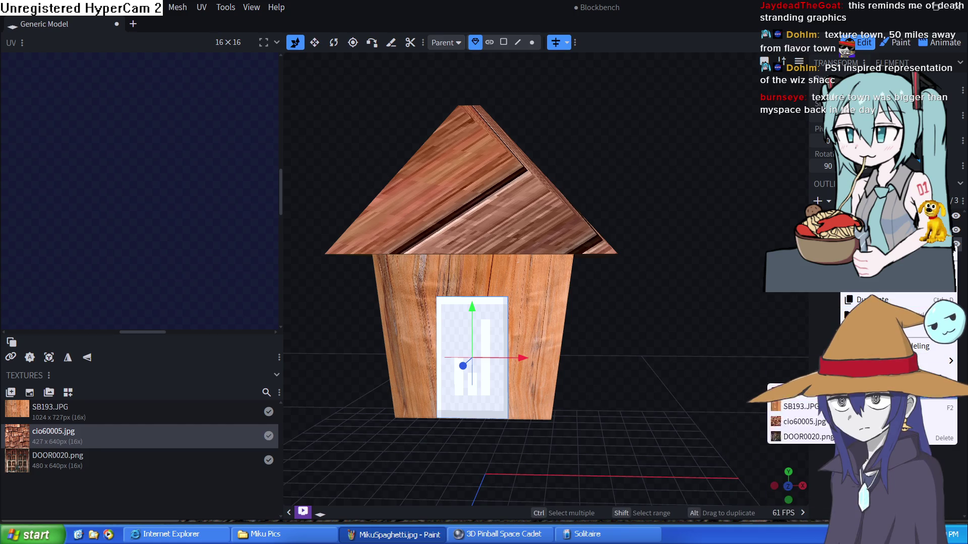
pyautogui.click(813, 438)
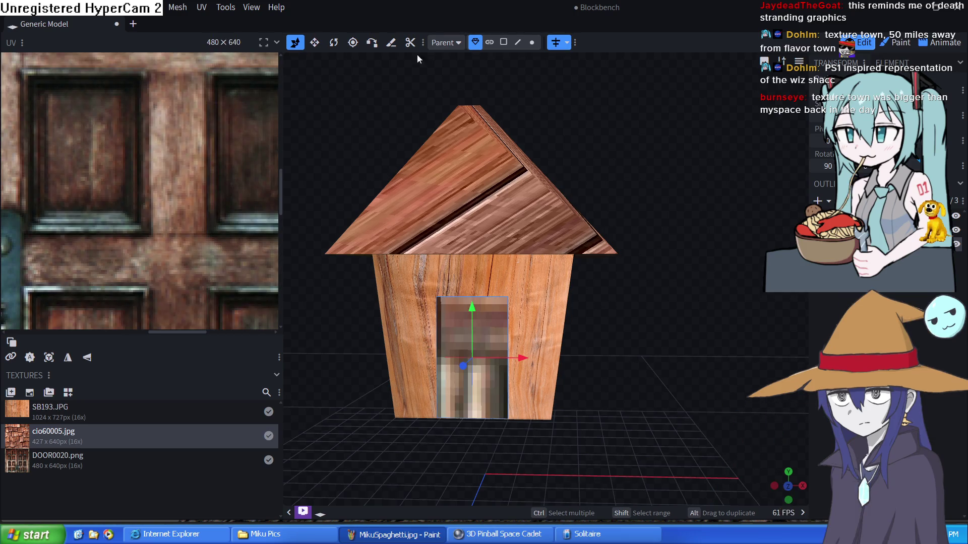
pyautogui.click(503, 42)
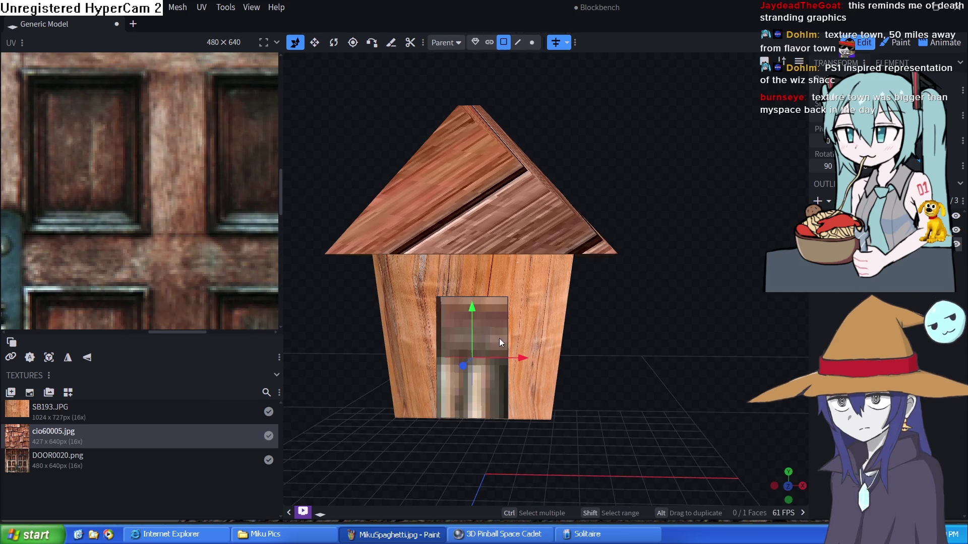
pyautogui.click(493, 333)
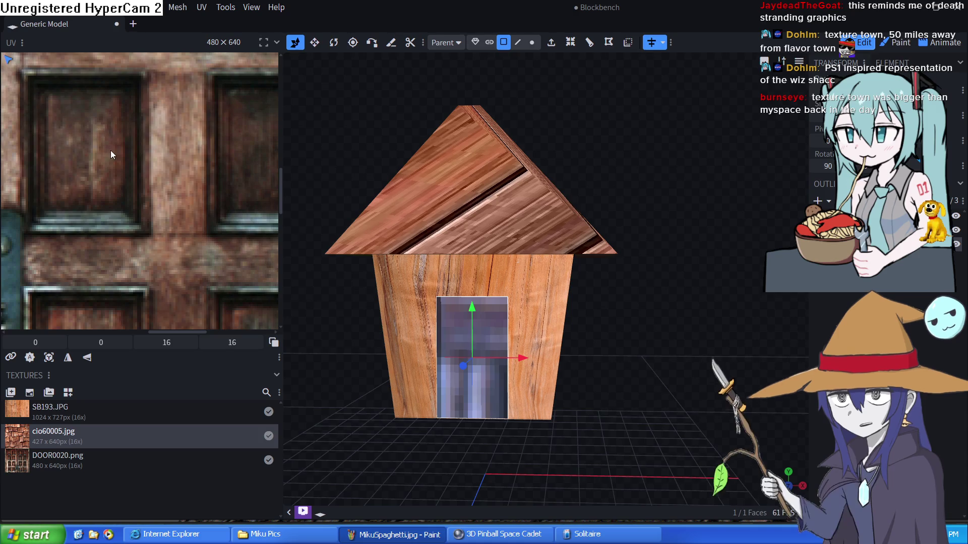
# Step: Stretch the face's UV mapping over the whole door image, then deselect
pyautogui.scroll(-4, 116, 153)
pyautogui.scroll(-4, 121, 158)
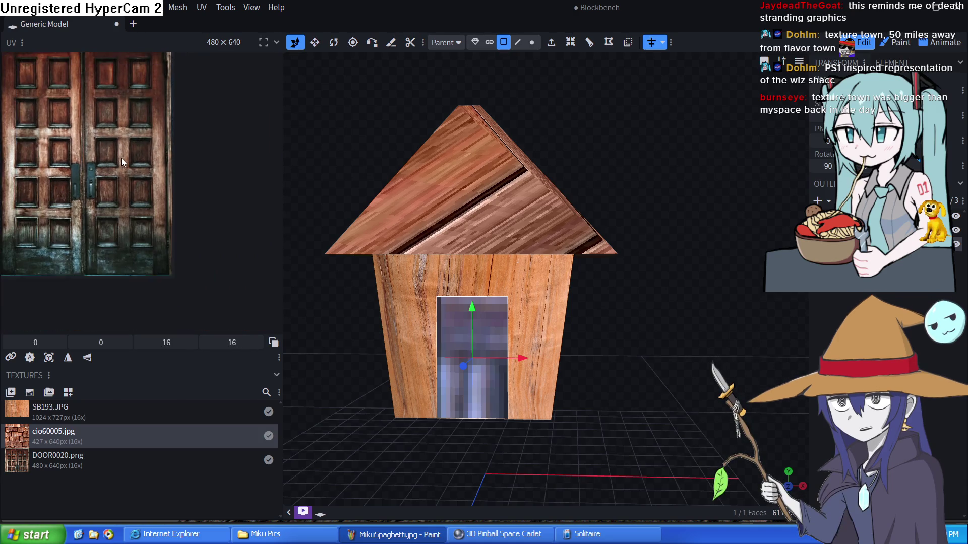
pyautogui.moveTo(33, 74)
pyautogui.mouseDown()
pyautogui.moveTo(139, 190)
pyautogui.moveTo(158, 244)
pyautogui.mouseUp()
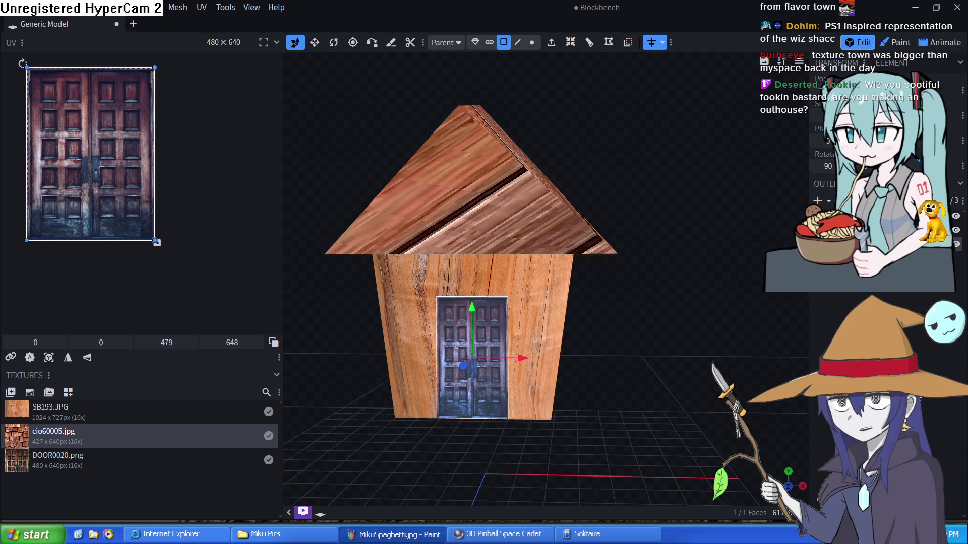
pyautogui.click(697, 342)
pyautogui.moveTo(696, 342)
pyautogui.mouseDown()
pyautogui.moveTo(622, 376)
pyautogui.moveTo(586, 341)
pyautogui.moveTo(614, 296)
pyautogui.moveTo(655, 316)
pyautogui.moveTo(799, 332)
pyautogui.moveTo(701, 337)
pyautogui.moveTo(633, 325)
pyautogui.moveTo(626, 301)
pyautogui.moveTo(691, 335)
pyautogui.mouseUp()
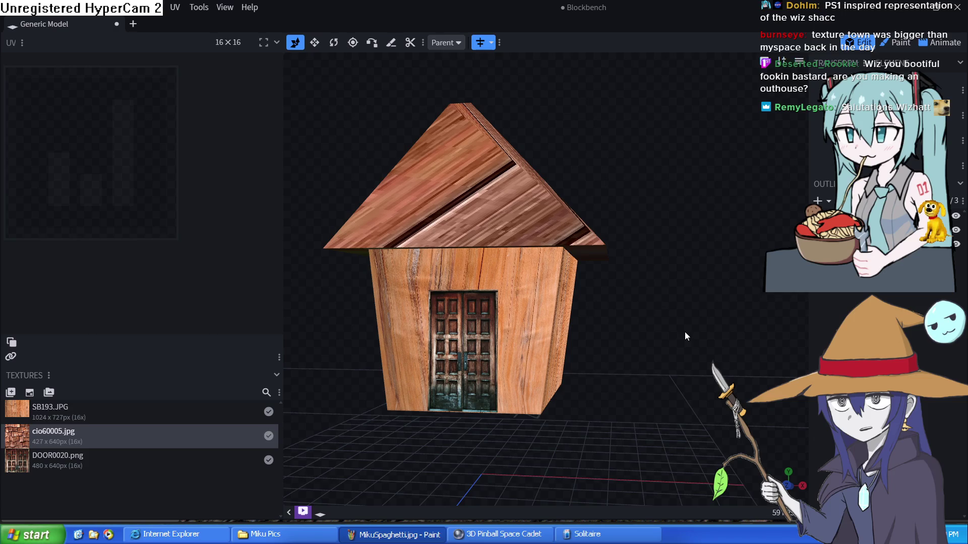
# Step: Export the house from the File menu as a glTF model with embedded textures
pyautogui.moveTo(619, 323)
pyautogui.mouseDown()
pyautogui.moveTo(710, 351)
pyautogui.moveTo(773, 316)
pyautogui.moveTo(834, 316)
pyautogui.moveTo(745, 312)
pyautogui.moveTo(632, 331)
pyautogui.mouseUp()
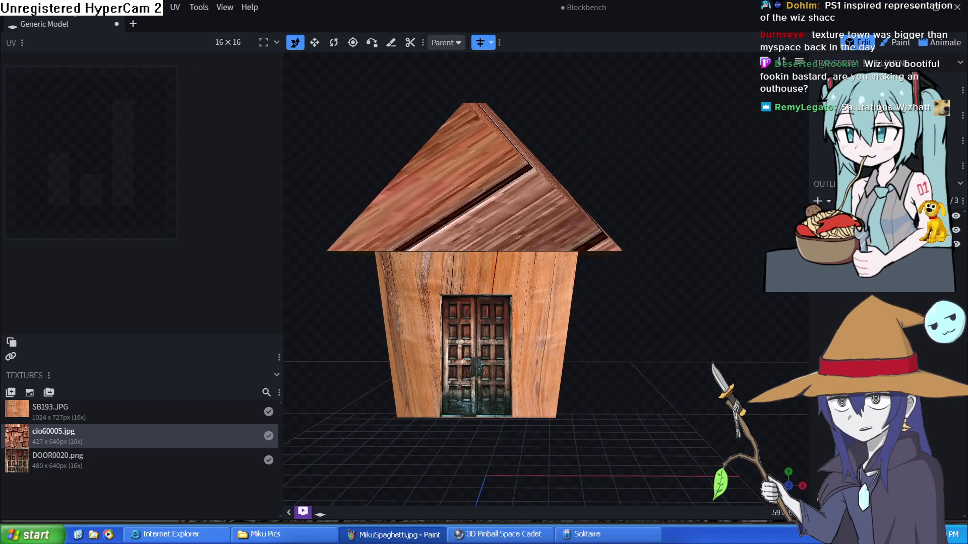
pyautogui.click(81, 7)
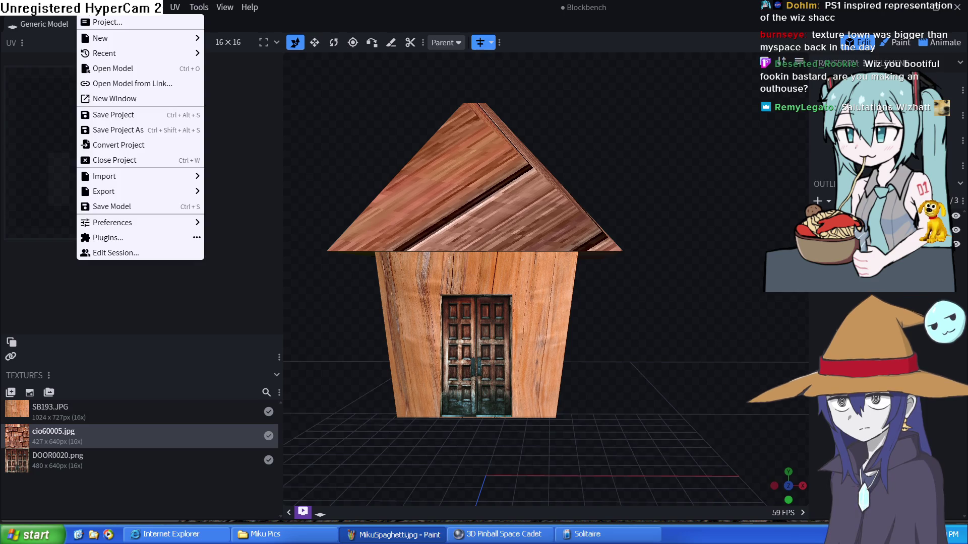
pyautogui.moveTo(160, 192)
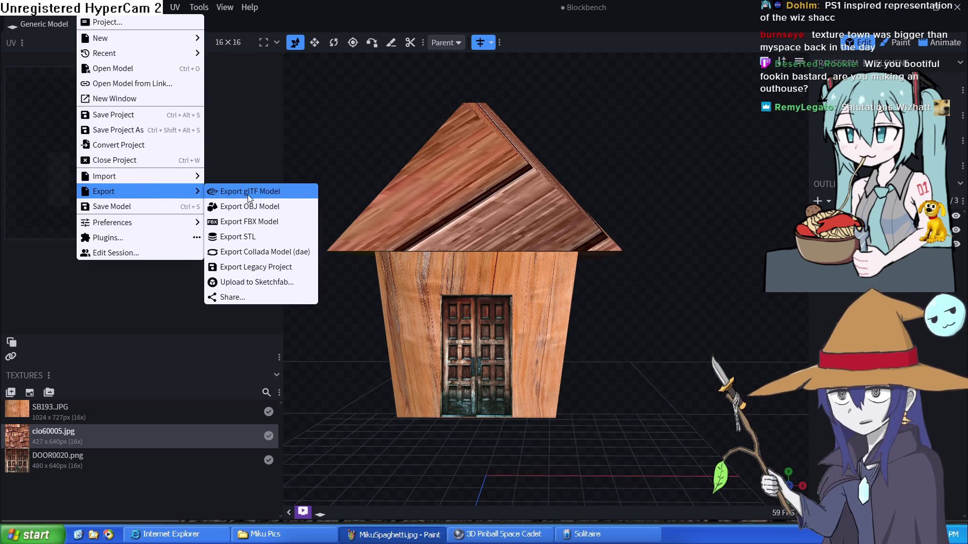
pyautogui.click(262, 194)
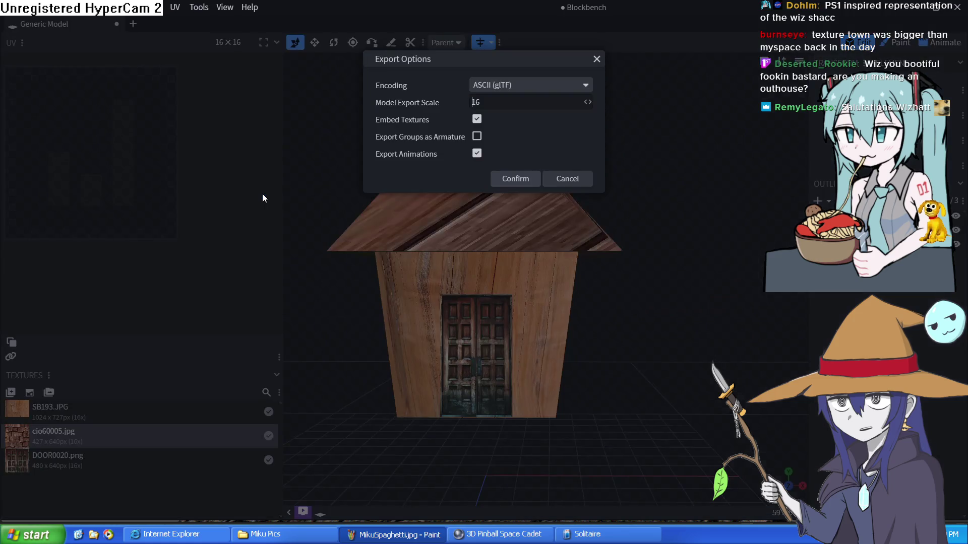
pyautogui.click(515, 179)
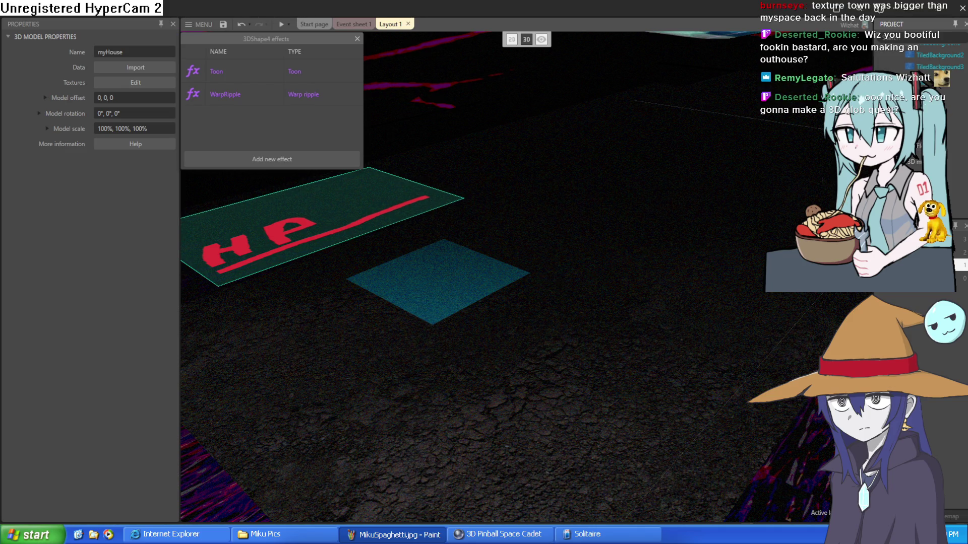
# Step: Place a new 3D model object in Layout 1 and set its model to myHouse
pyautogui.doubleClick(431, 85)
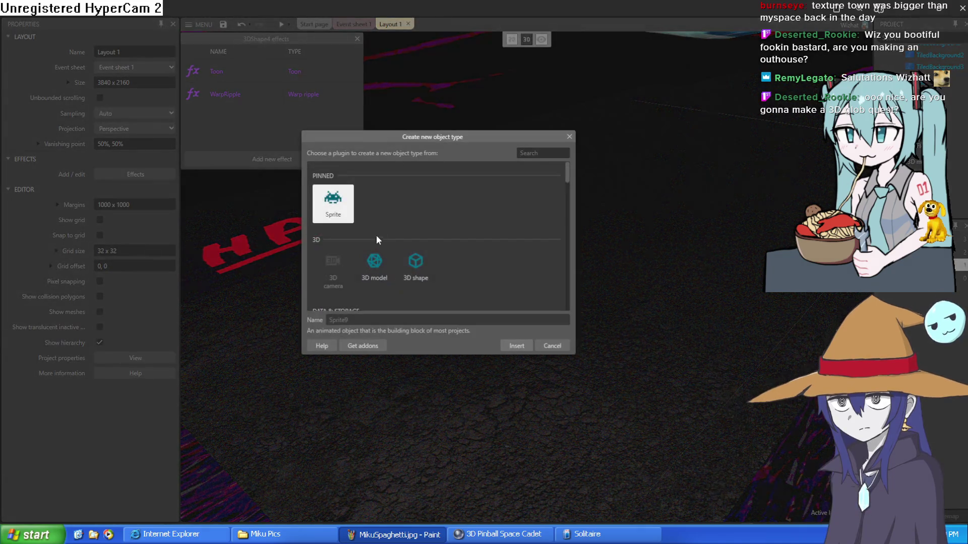
pyautogui.doubleClick(375, 266)
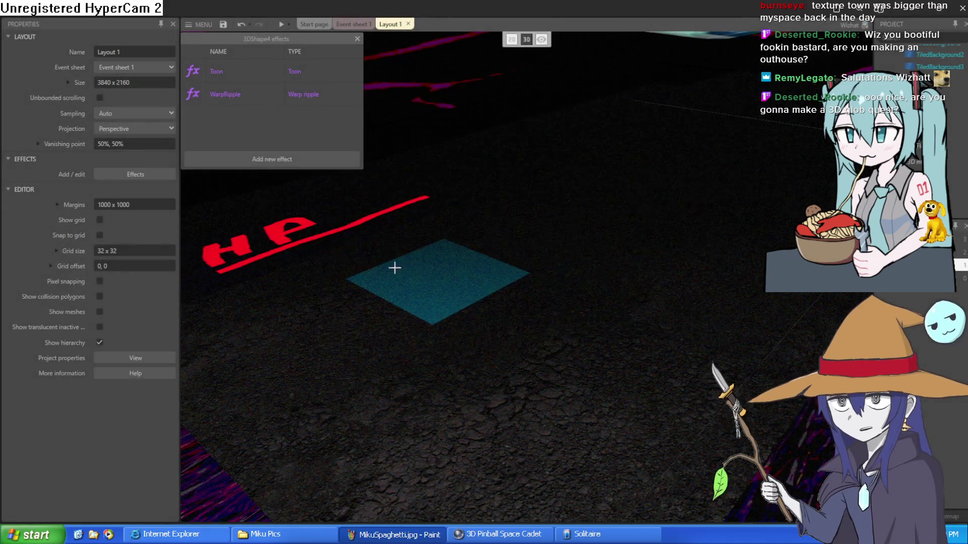
pyautogui.click(407, 367)
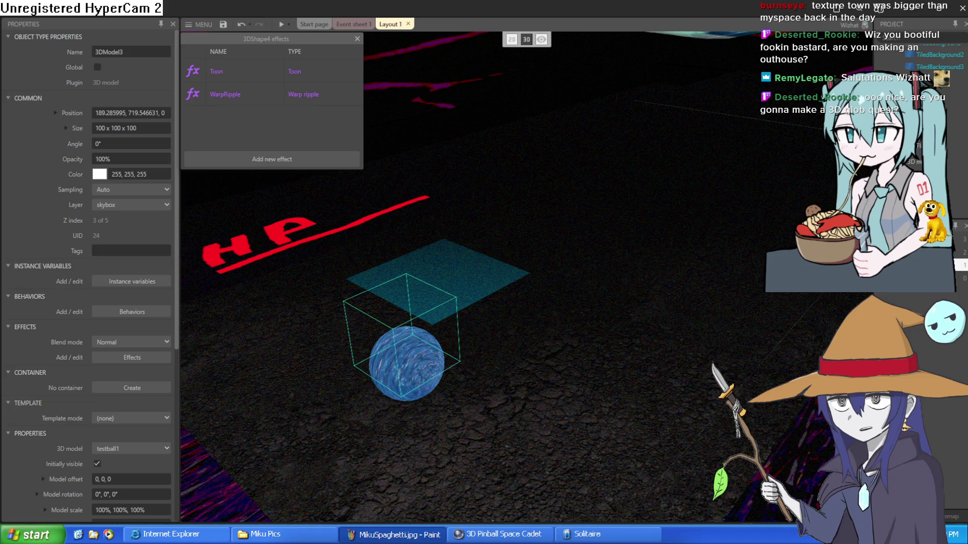
pyautogui.scroll(-2, 141, 333)
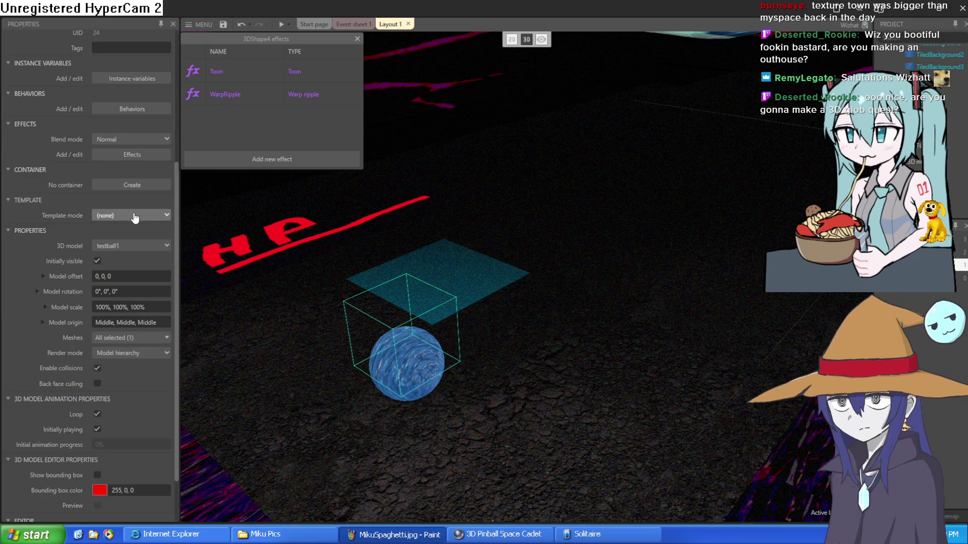
pyautogui.click(128, 276)
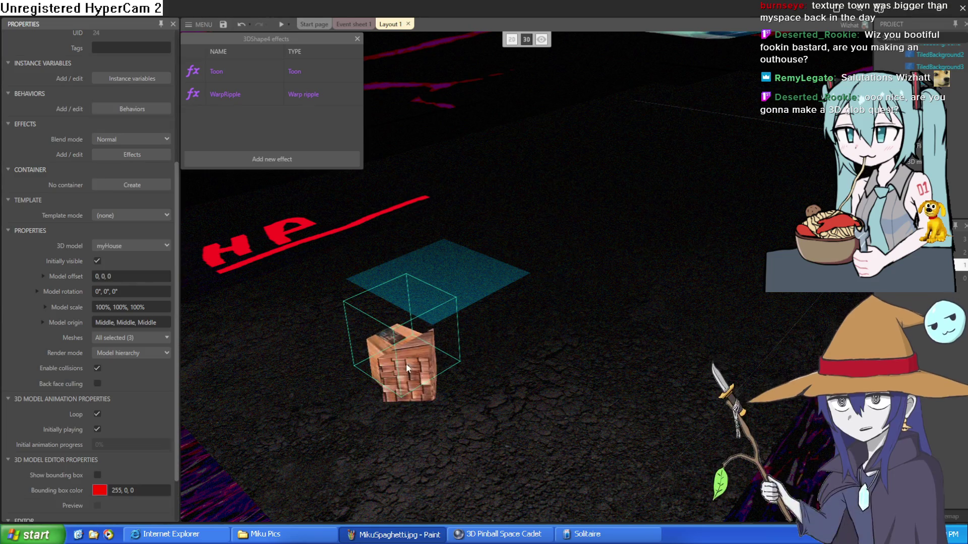
# Step: Set the house's model rotation to X 90°, Y 0°, Z 90°
pyautogui.scroll(5, 325, 399)
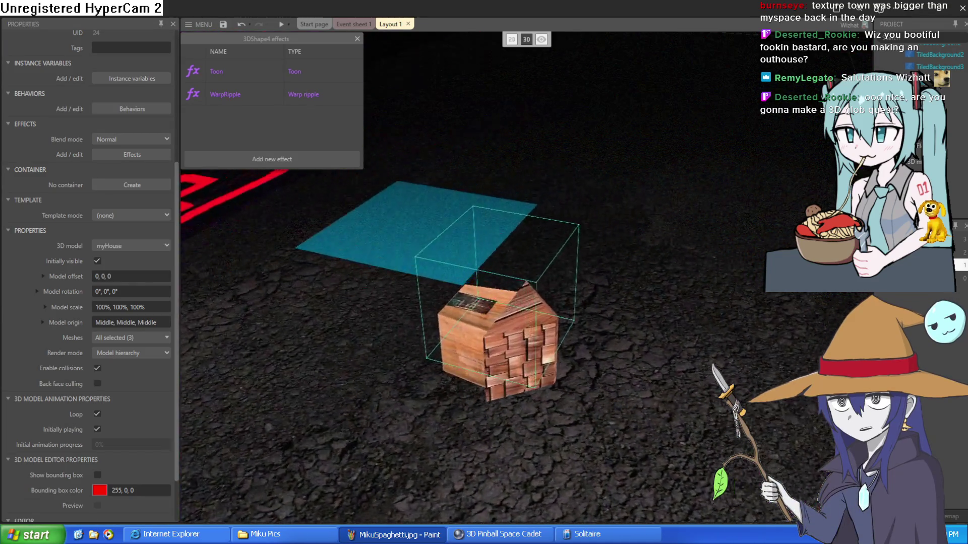
pyautogui.scroll(8, 325, 398)
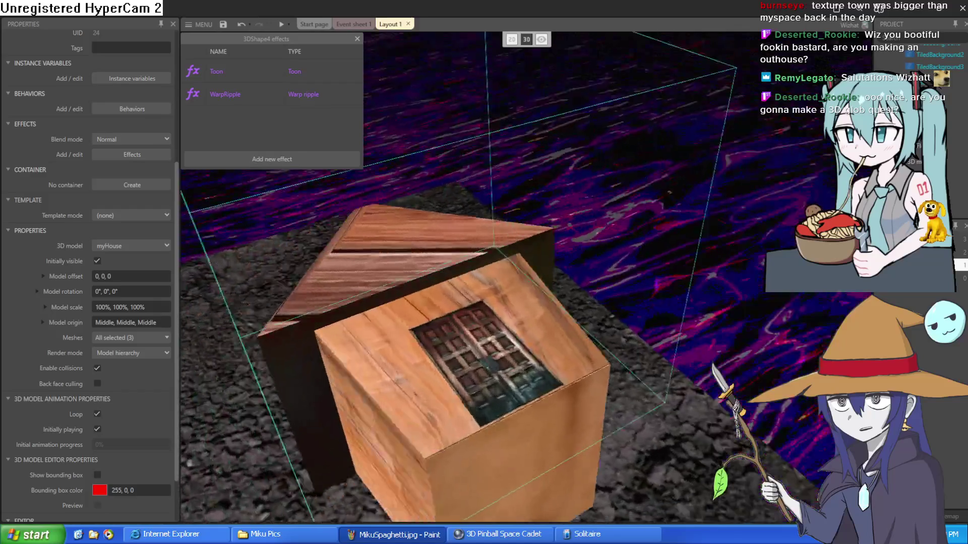
pyautogui.scroll(-10, 325, 398)
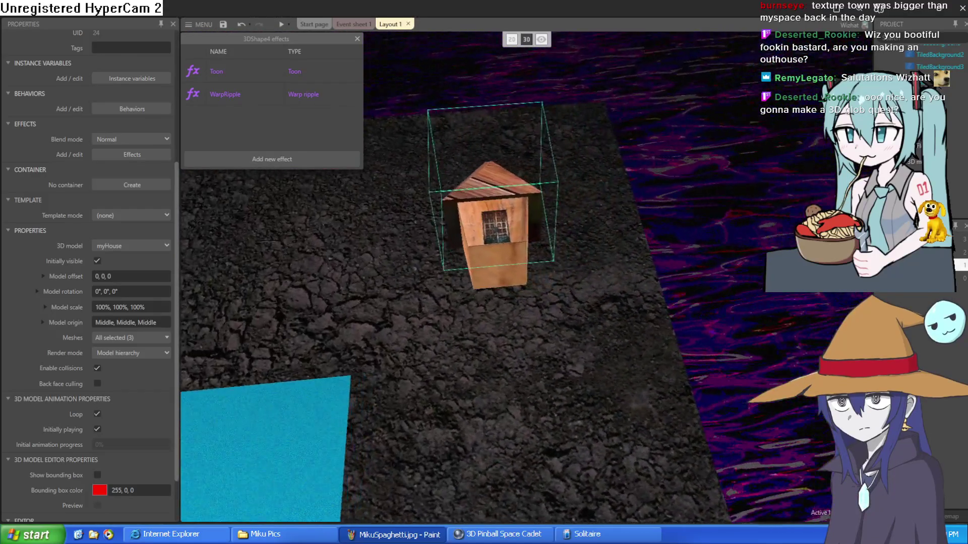
pyautogui.scroll(3, 325, 398)
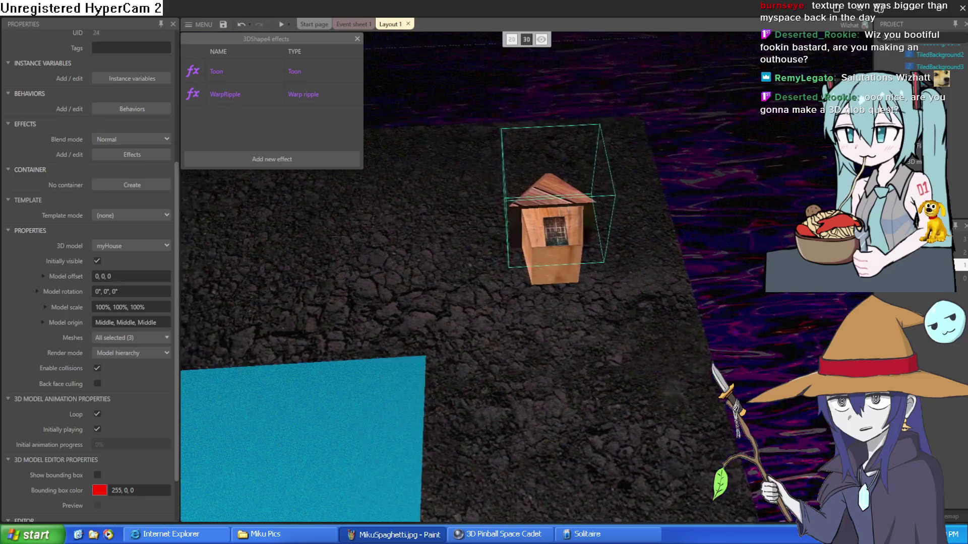
pyautogui.click(37, 291)
pyautogui.click(123, 323)
pyautogui.click(120, 340)
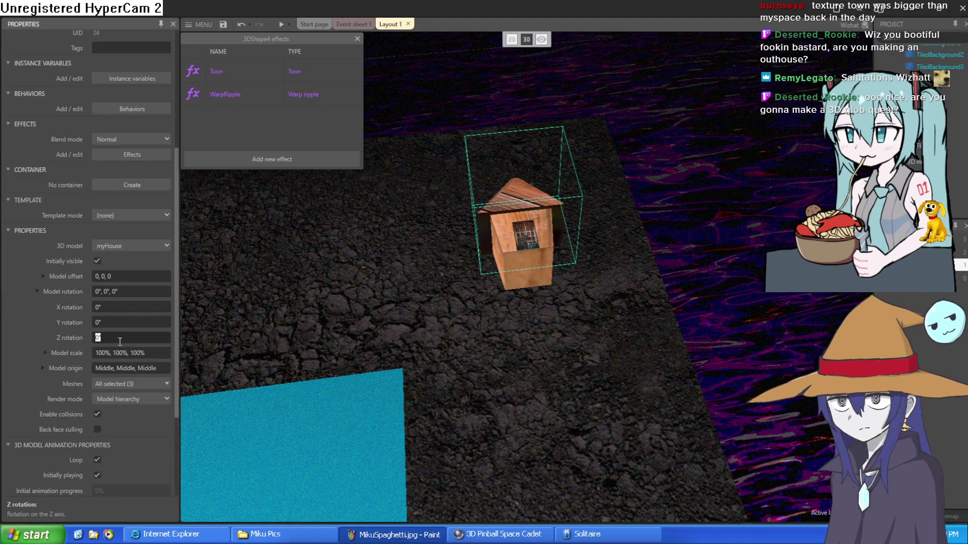
pyautogui.write('90')
pyautogui.press('Tab')
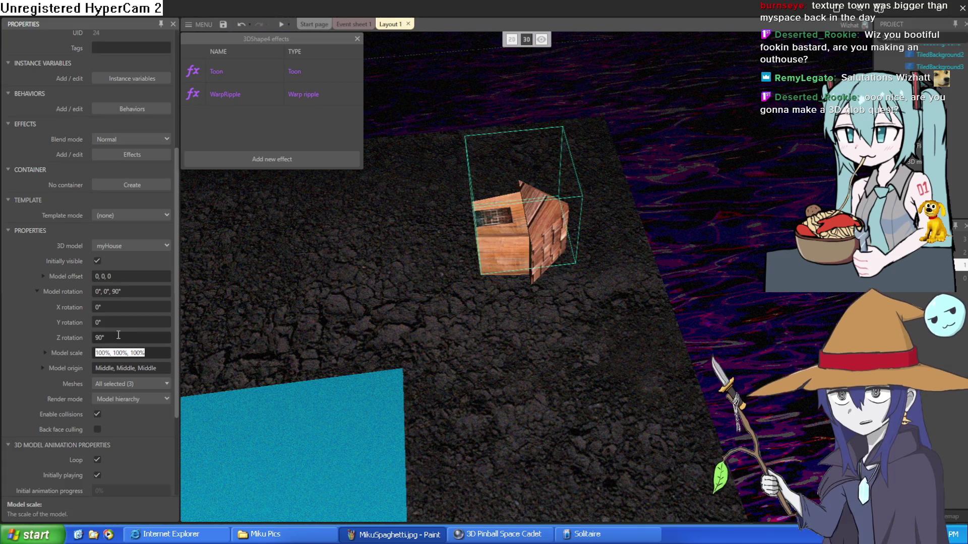
pyautogui.click(119, 321)
pyautogui.write('90')
pyautogui.press('Tab')
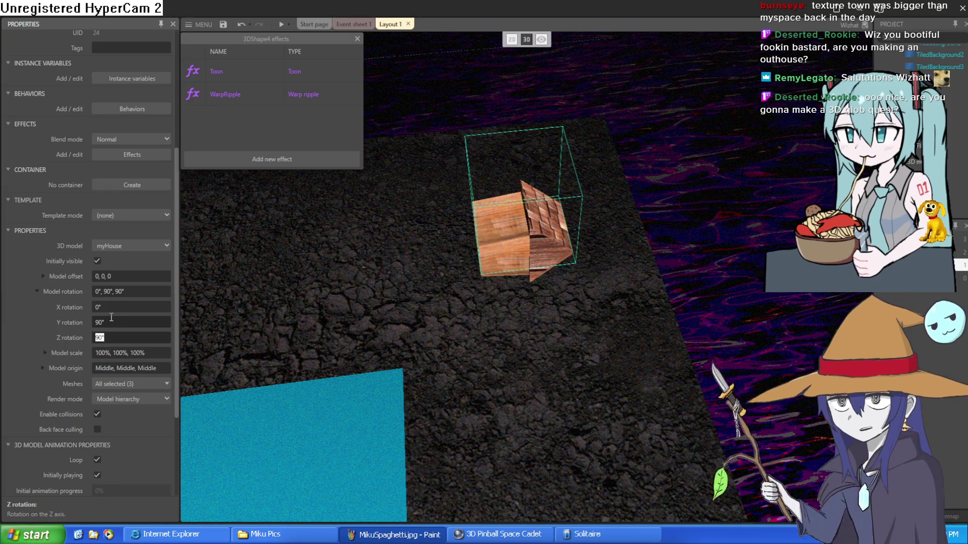
pyautogui.hotkey('ctrl', 'z')
pyautogui.click(108, 308)
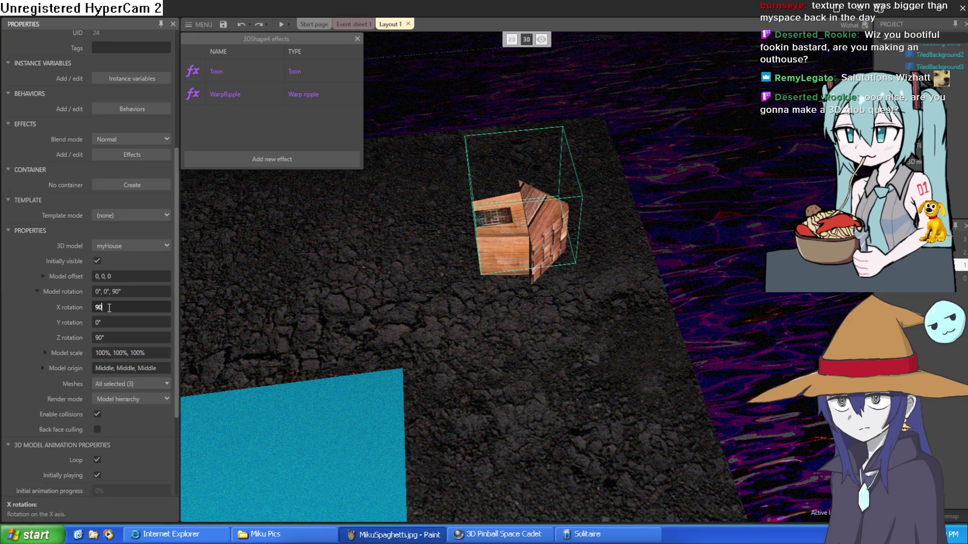
pyautogui.press('Tab')
# Step: Check the upright house in the view and close the 3DShape4 effects list
pyautogui.moveTo(277, 328); pyautogui.dragTo(429, 236)
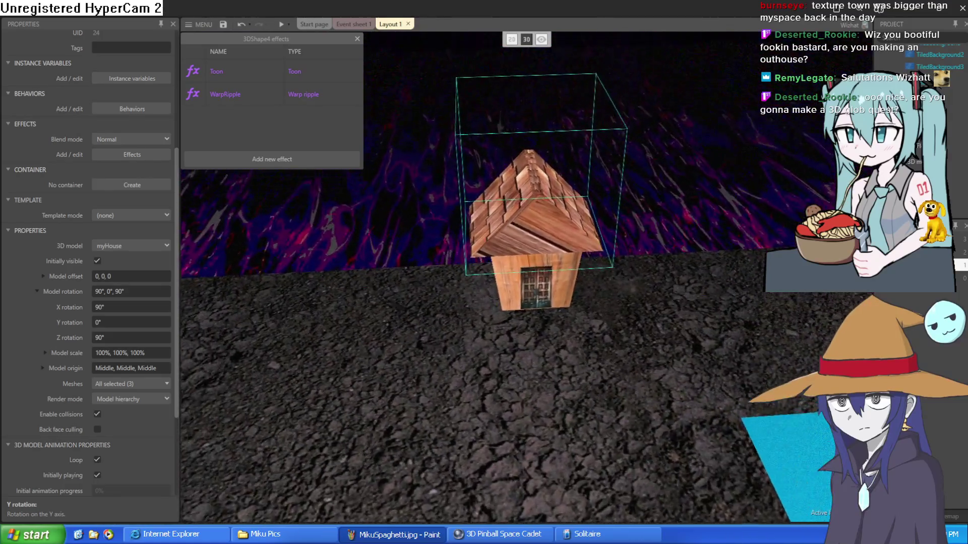
pyautogui.press('s')
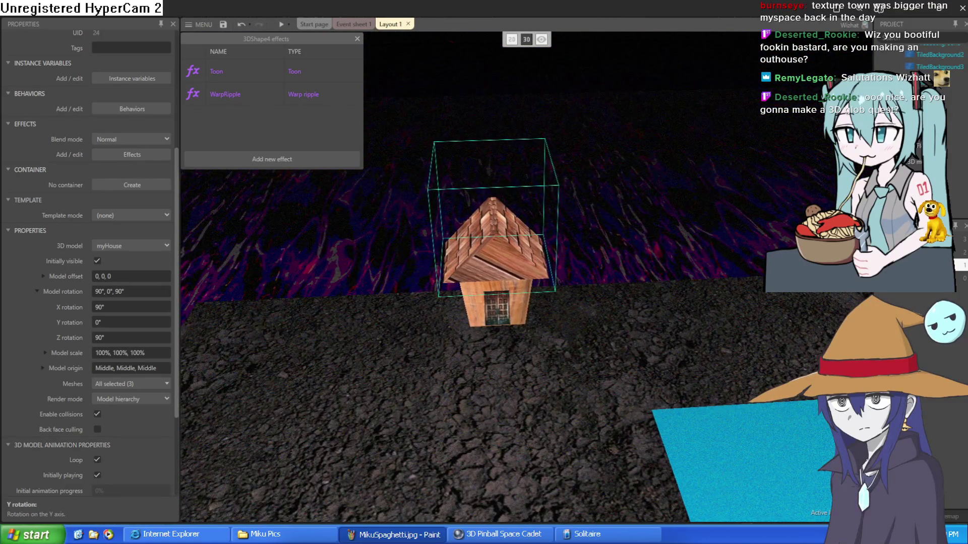
pyautogui.click(357, 39)
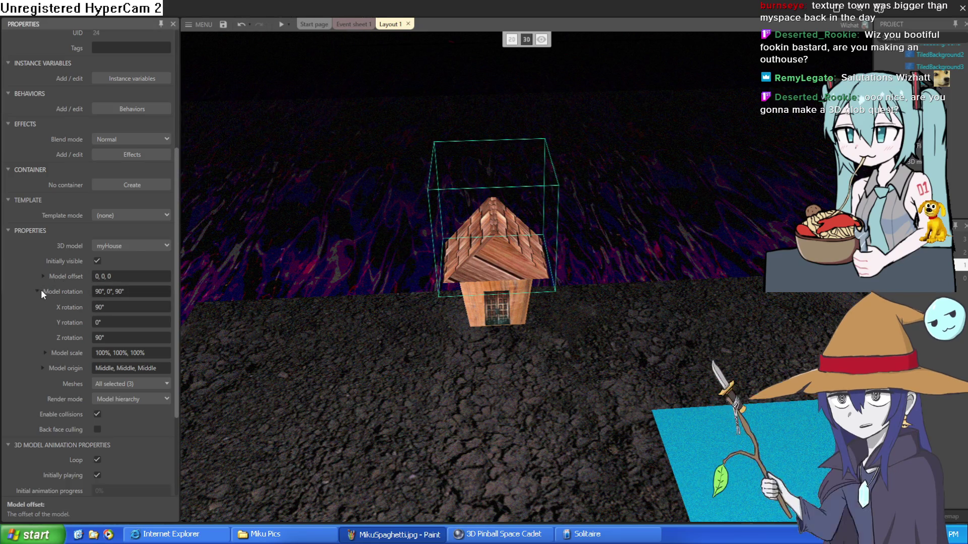
pyautogui.click(37, 291)
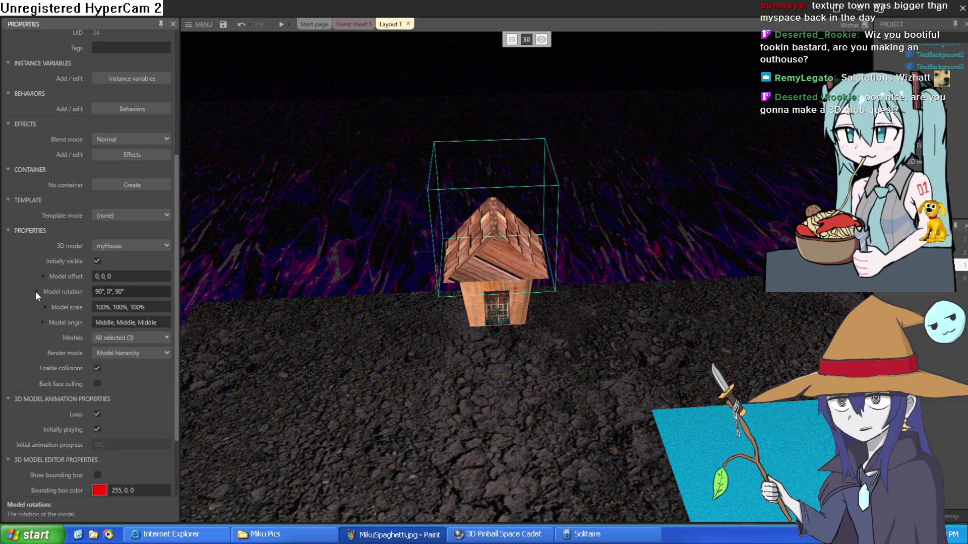
pyautogui.scroll(5, 69, 258)
pyautogui.click(63, 127)
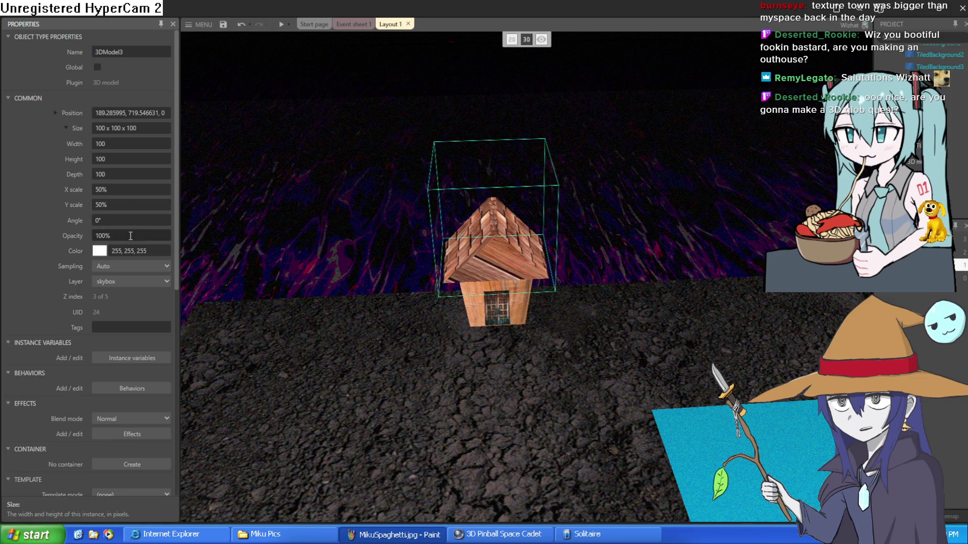
# Step: Nudge the house in the layout and lower its Z position to -119.2
pyautogui.moveTo(130, 174); pyautogui.dragTo(136, 166)
pyautogui.hotkey('ctrl', 'z')
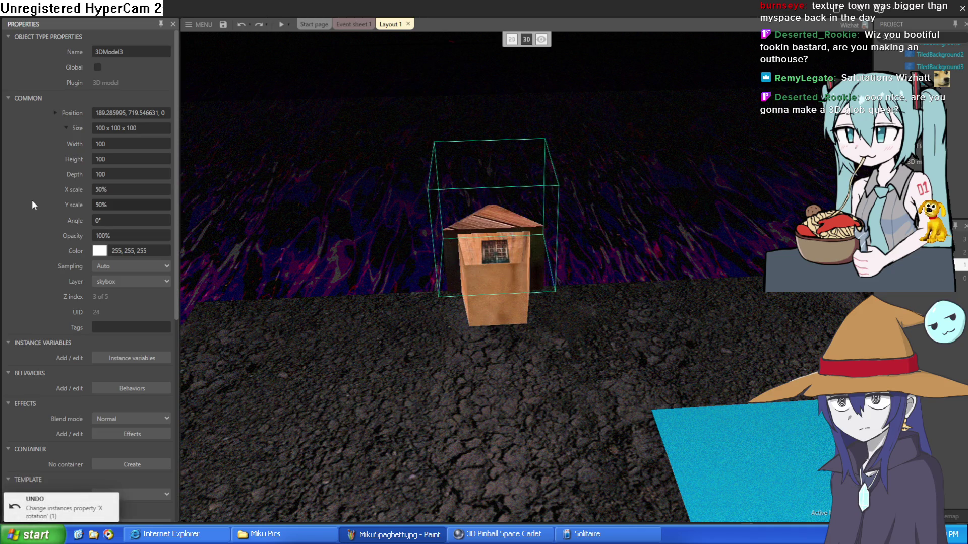
pyautogui.hotkey('ctrl', 'y')
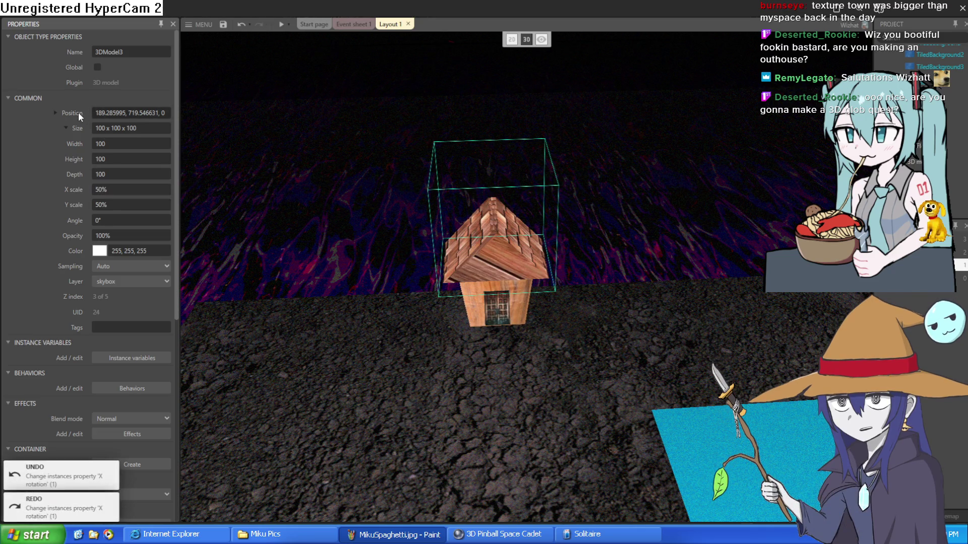
pyautogui.moveTo(514, 247); pyautogui.dragTo(521, 251)
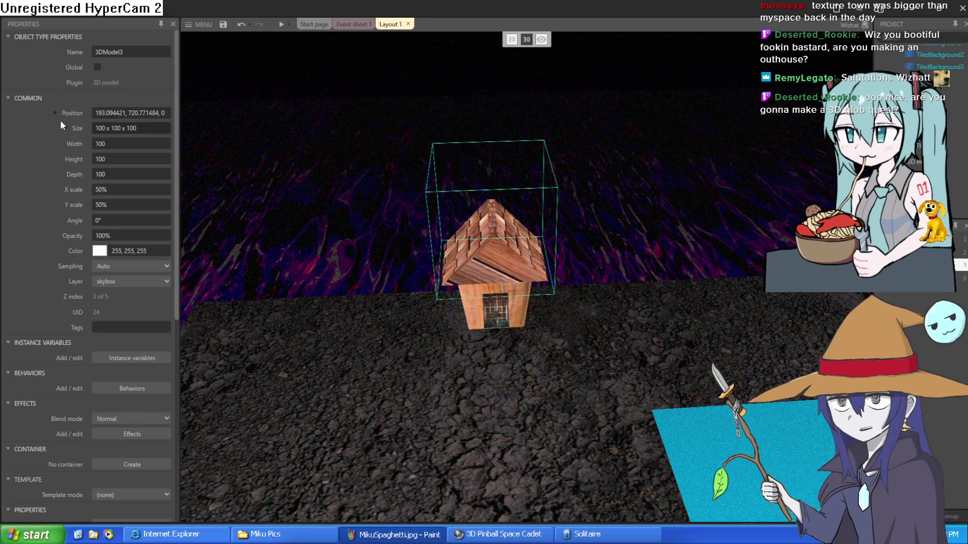
pyautogui.click(55, 112)
pyautogui.moveTo(120, 159)
pyautogui.mouseDown()
pyautogui.moveTo(123, 218)
pyautogui.moveTo(123, 207)
pyautogui.mouseUp()
pyautogui.write('-119.2')
pyautogui.press('w')
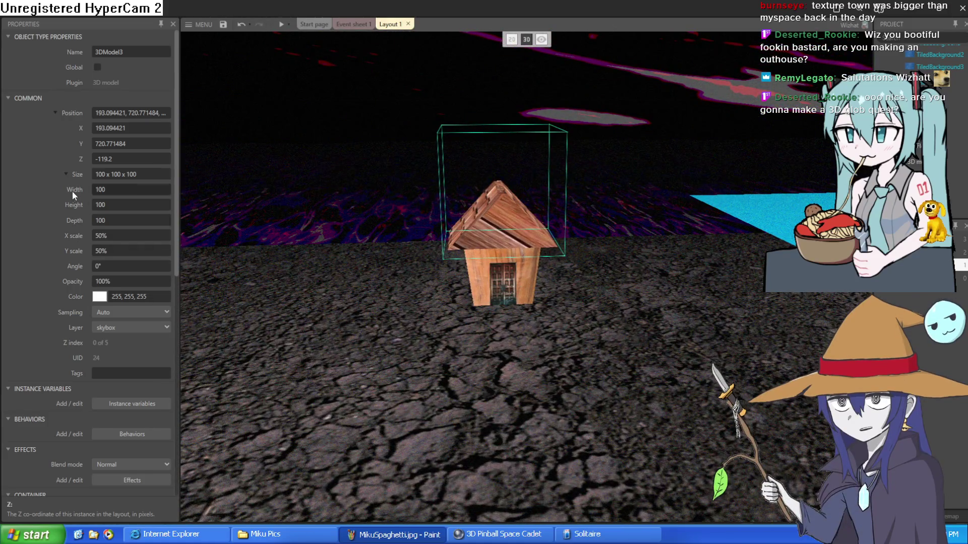
# Step: Scale the house model to 200% on X and Y
pyautogui.click(66, 174)
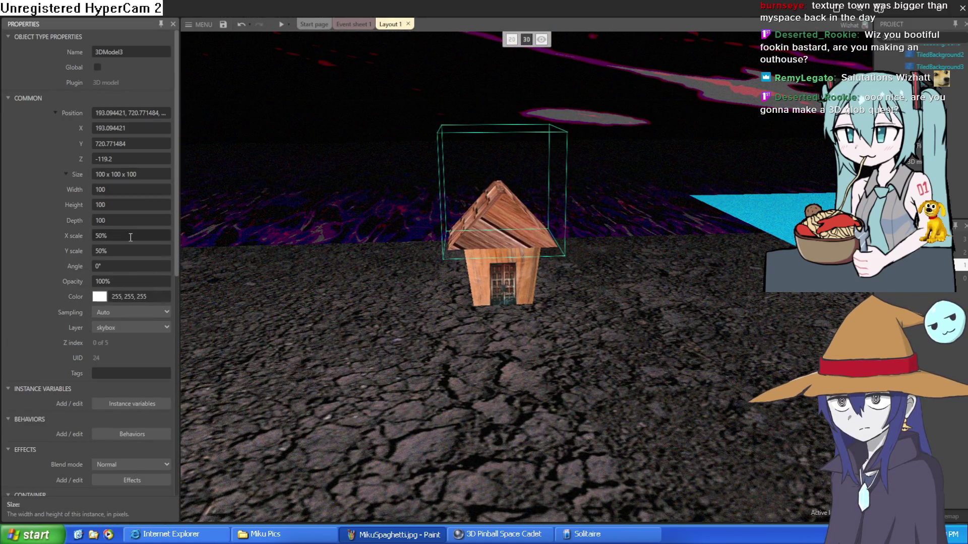
pyautogui.click(131, 236)
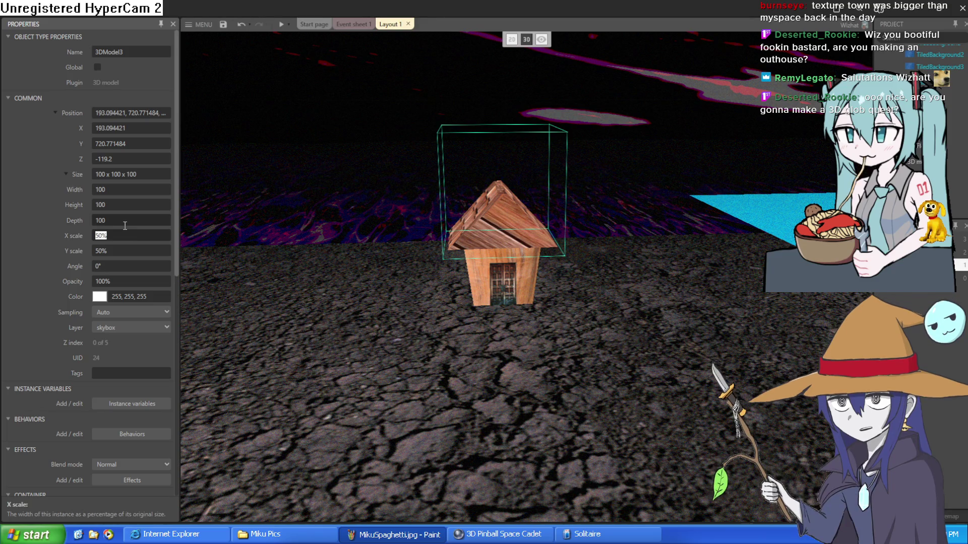
pyautogui.write('200')
pyautogui.press('Tab')
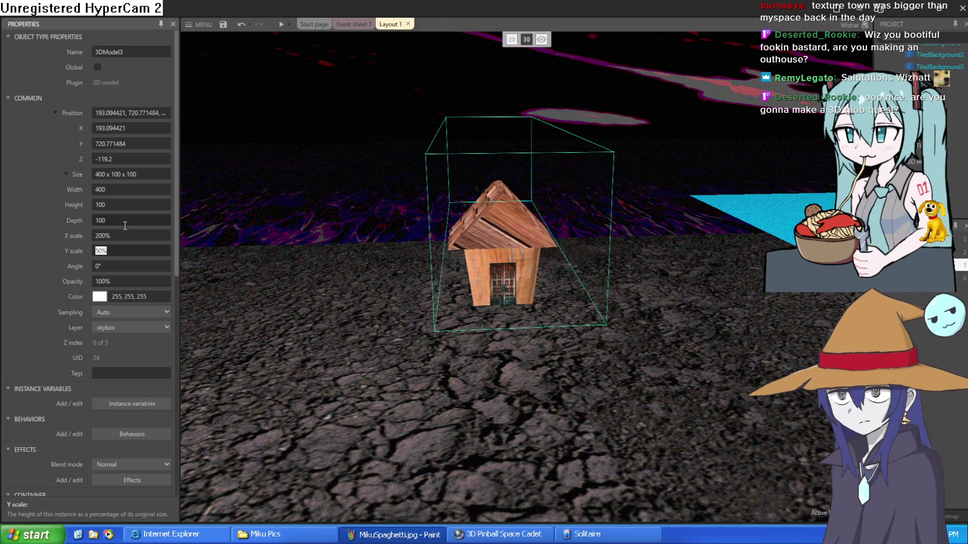
pyautogui.write('200')
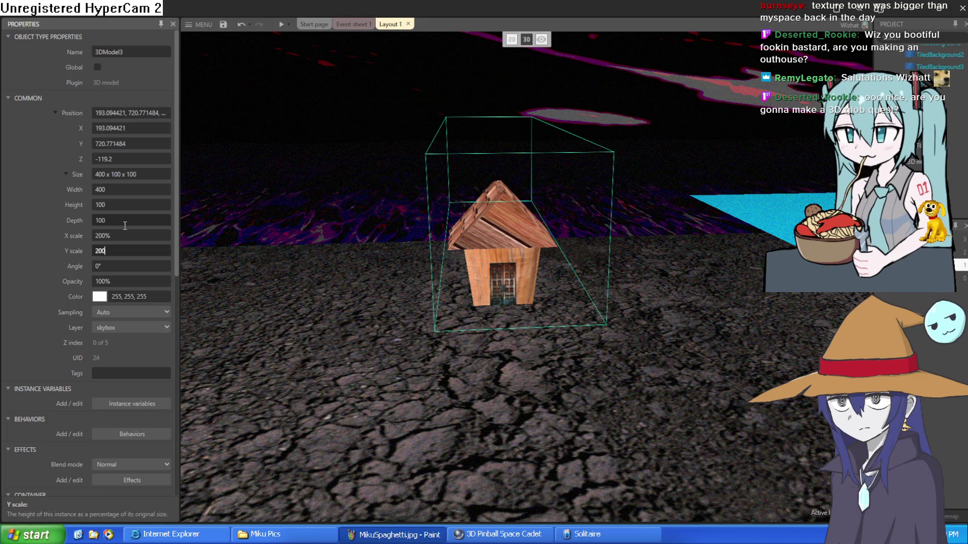
pyautogui.press('Tab')
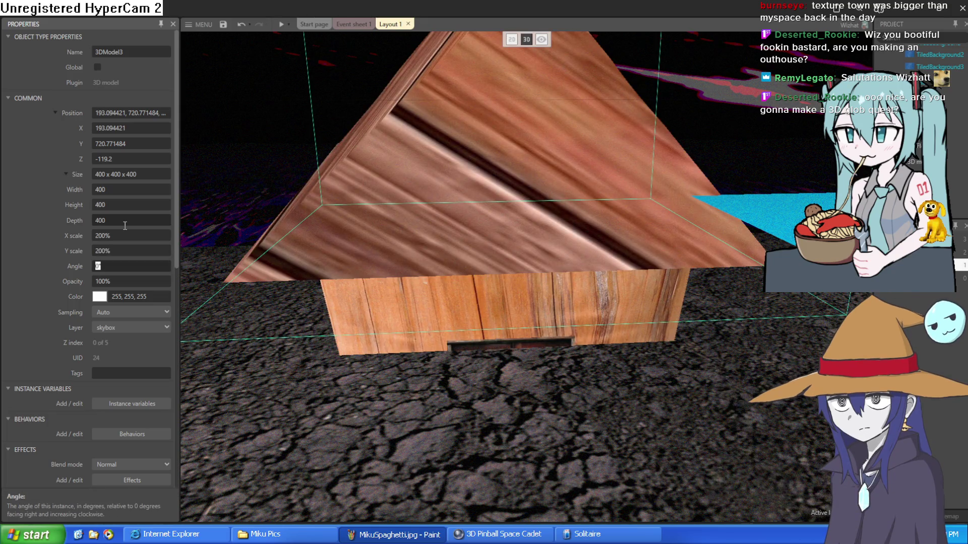
# Step: Drag the house's Z position up to 31.4 so it sits above the ground
pyautogui.scroll(-5, 237, 269)
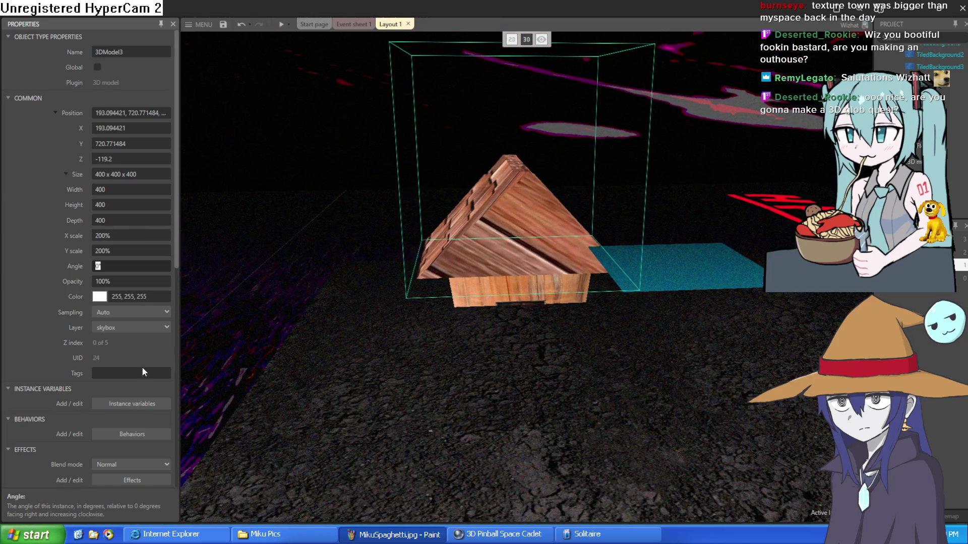
pyautogui.scroll(-5, 151, 364)
pyautogui.scroll(5, 135, 379)
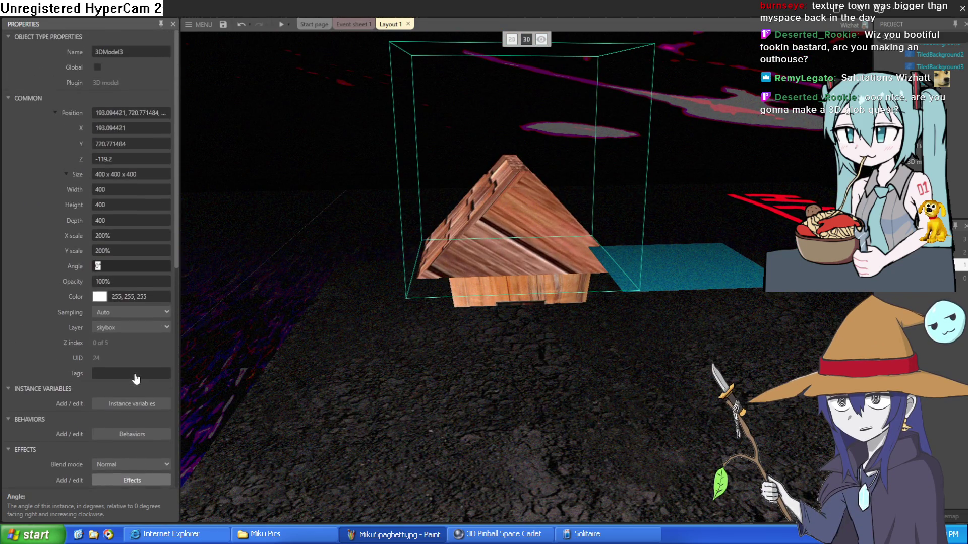
pyautogui.moveTo(137, 158); pyautogui.dragTo(128, 95)
pyautogui.rightClick(501, 213)
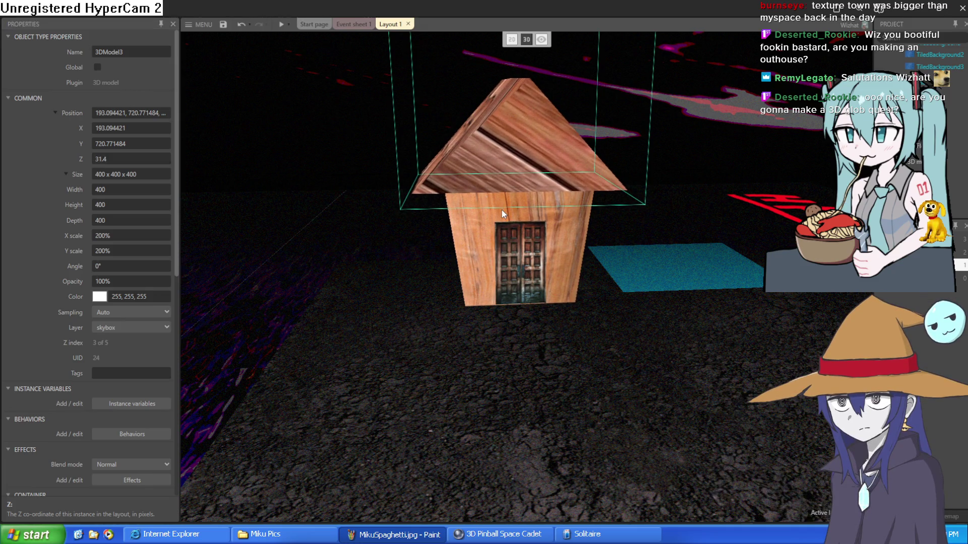
pyautogui.click(167, 190)
pyautogui.click(938, 90)
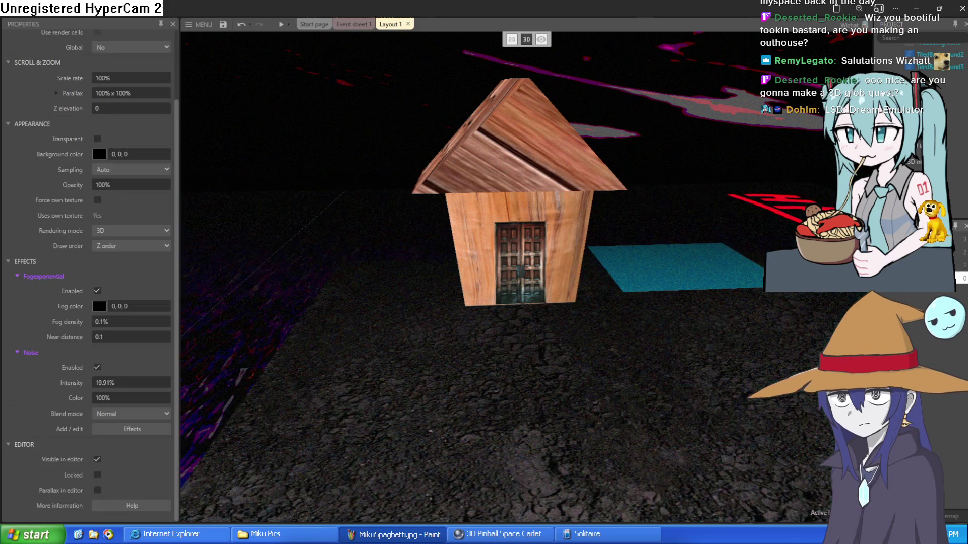
pyautogui.click(723, 256)
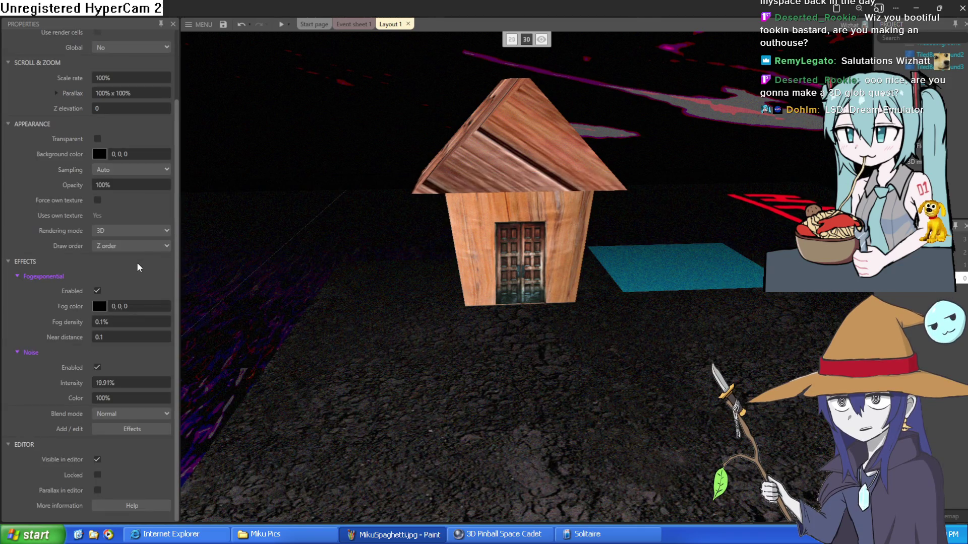
pyautogui.scroll(3, 124, 274)
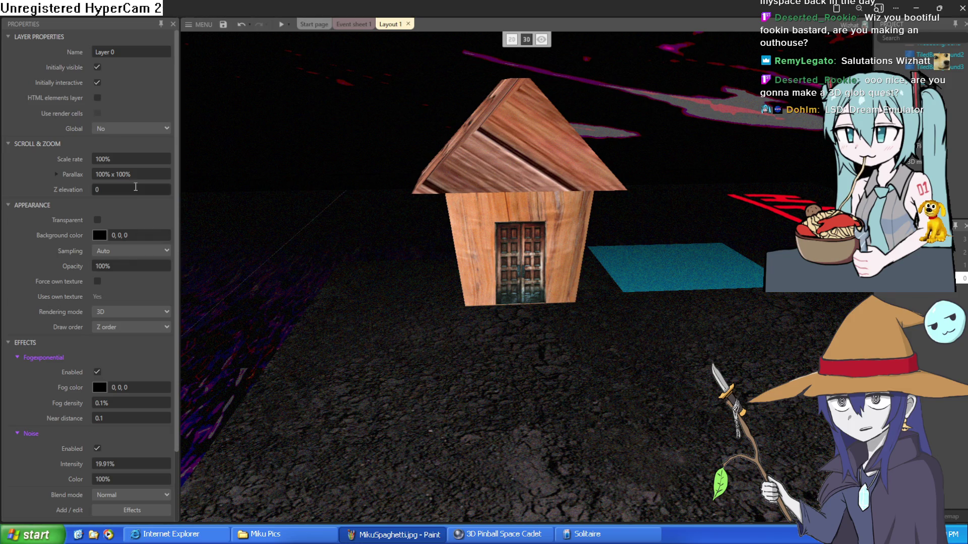
pyautogui.scroll(-3, 124, 252)
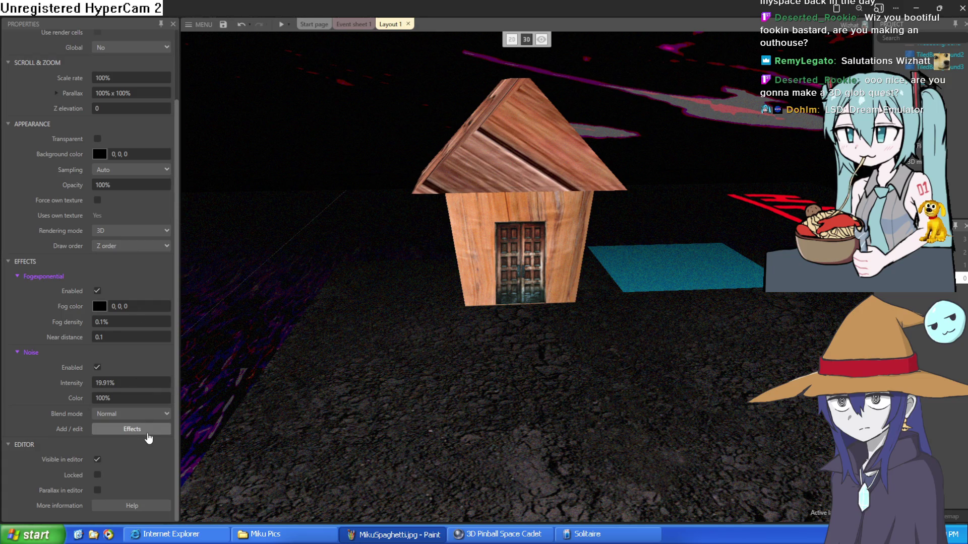
pyautogui.scroll(3, 149, 423)
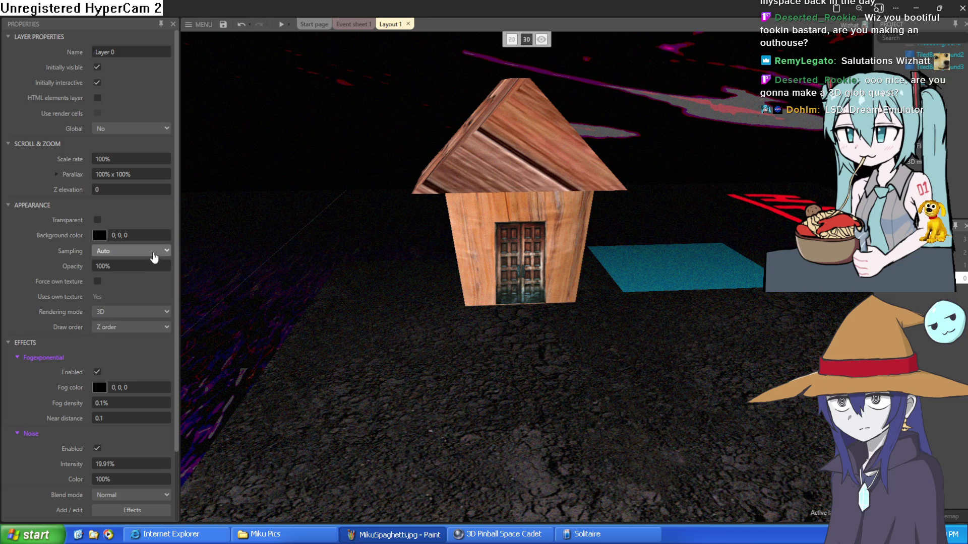
pyautogui.scroll(-3, 152, 252)
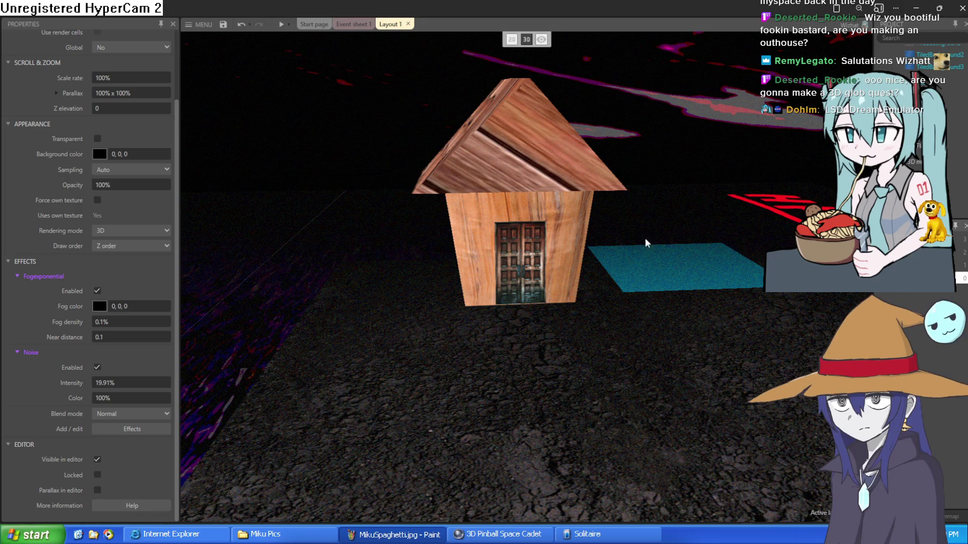
pyautogui.click(525, 221)
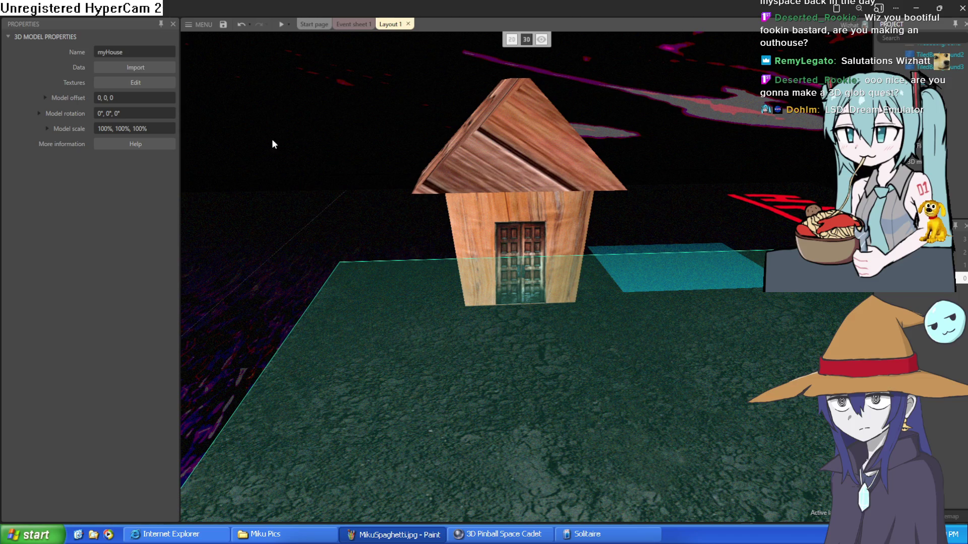
pyautogui.scroll(3, 928, 61)
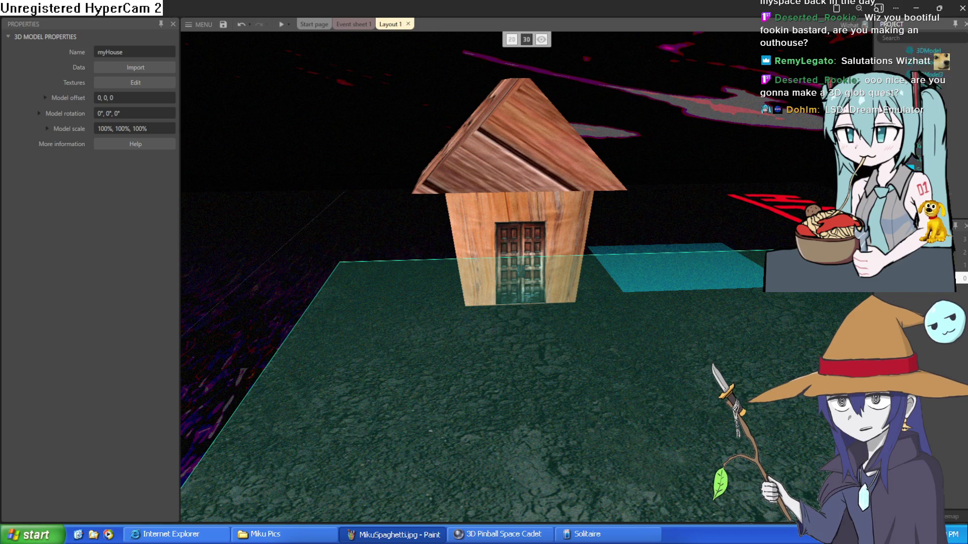
# Step: Move the 3DModel3 house from skybox to Layer 0 and launch a game preview
pyautogui.scroll(-3, 909, 76)
pyautogui.click(945, 111)
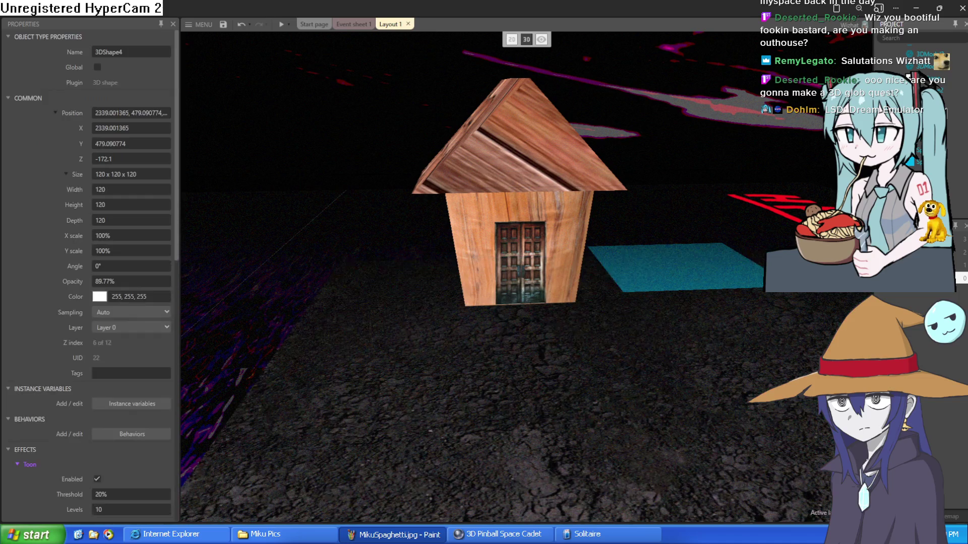
pyautogui.click(945, 101)
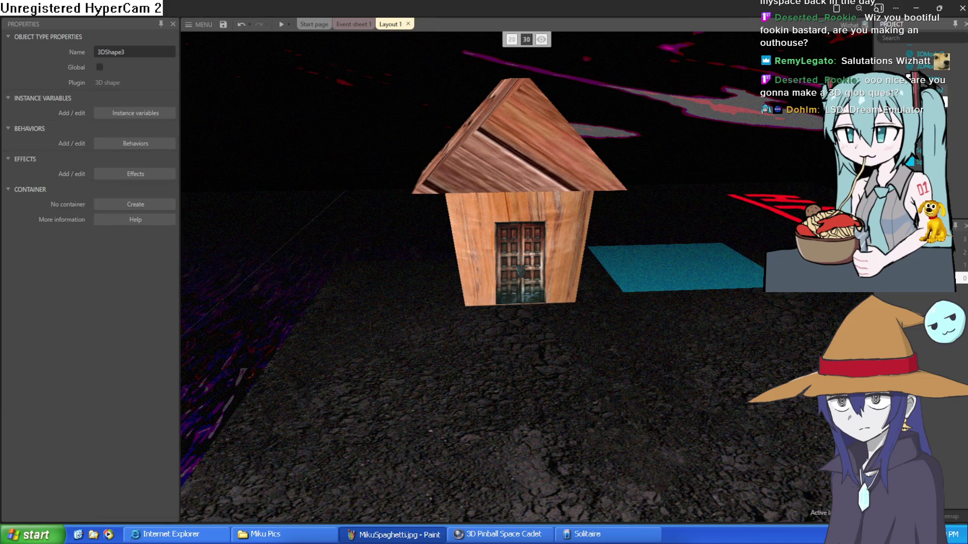
pyautogui.click(918, 66)
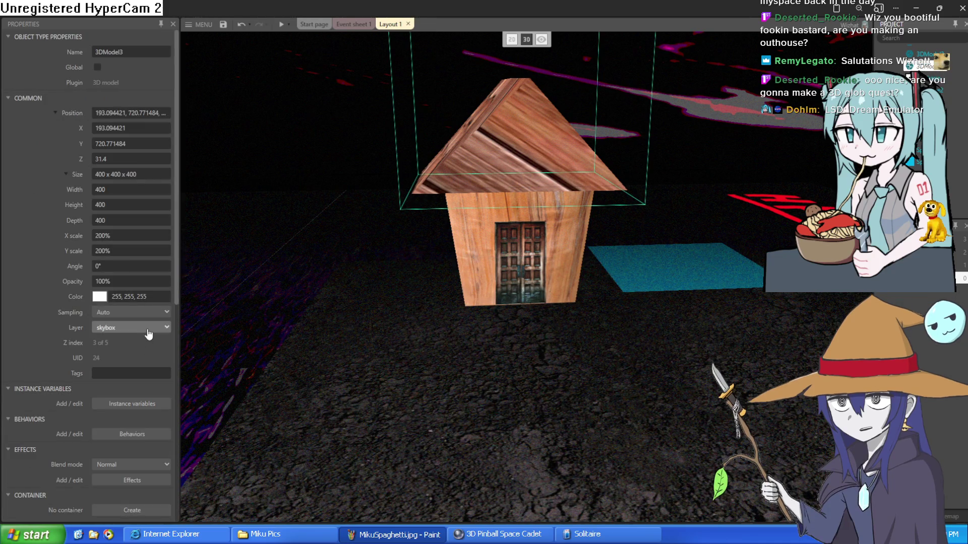
pyautogui.click(133, 373)
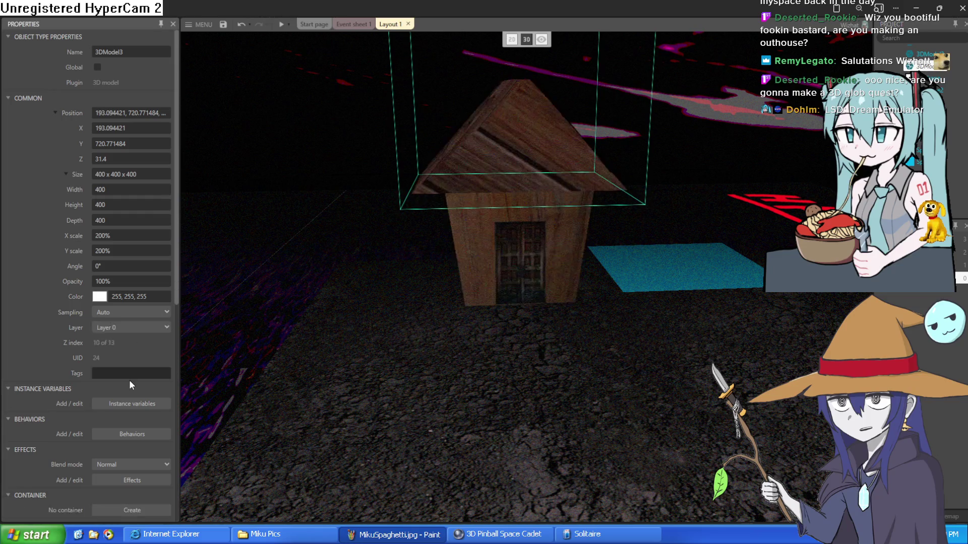
pyautogui.click(282, 25)
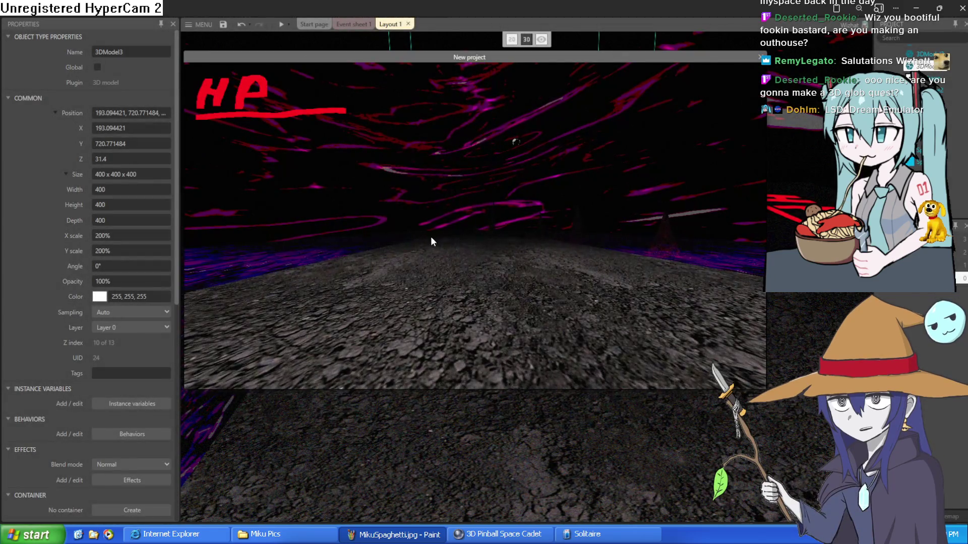
# Step: Play the preview fullscreen, walking up to the wooden house and through its double door
pyautogui.press('F11')
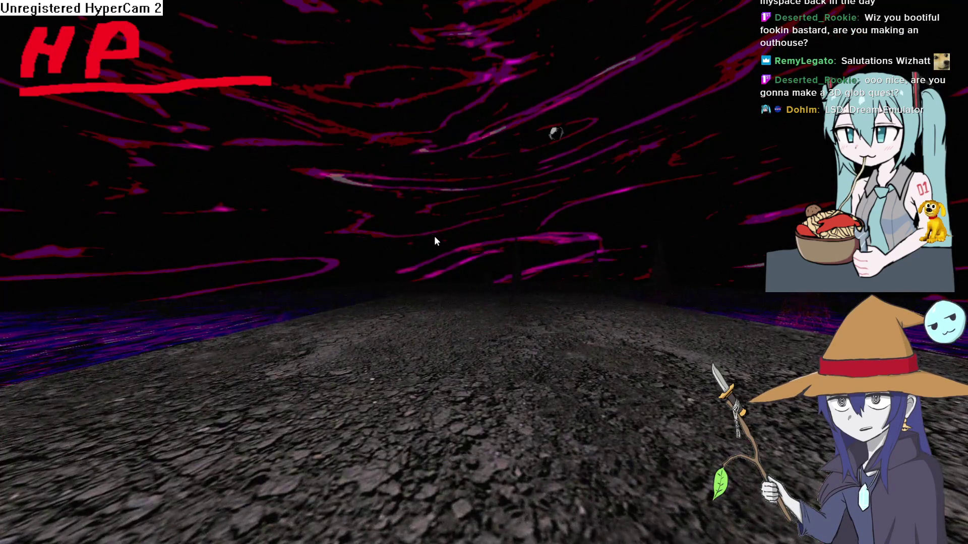
pyautogui.press('Left')
pyautogui.press('Up')
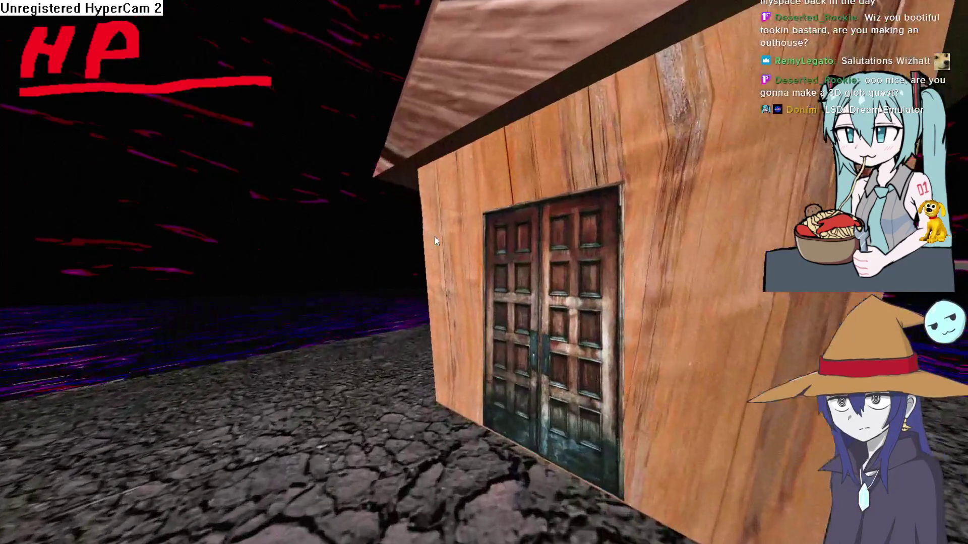
pyautogui.press('Down')
pyautogui.press('Left')
pyautogui.press('Right')
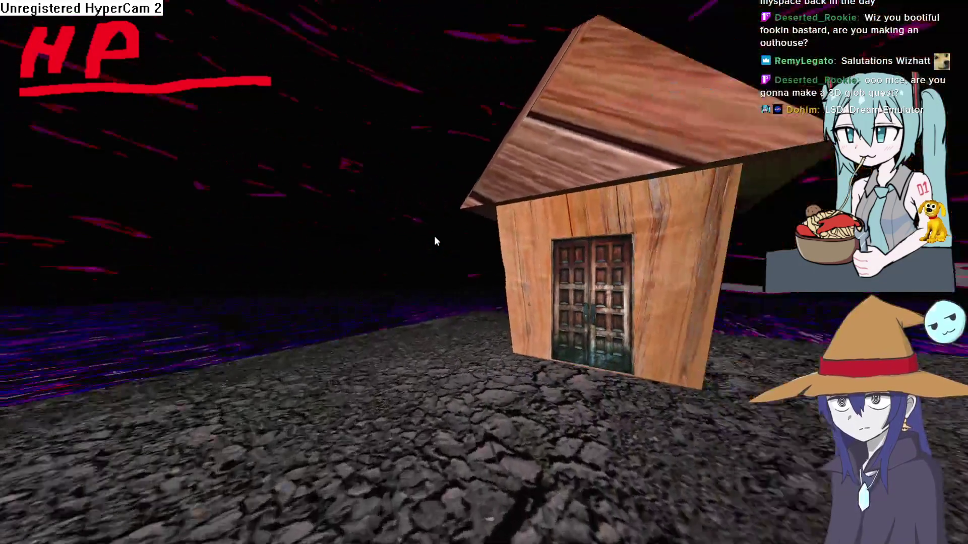
pyautogui.press('Up')
pyautogui.press('Left')
pyautogui.press('Right')
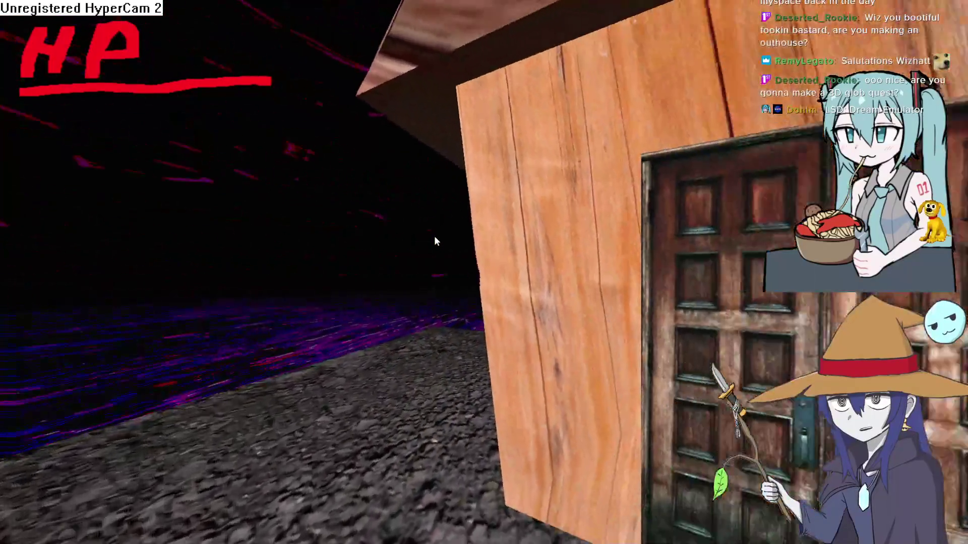
pyautogui.press('Up')
pyautogui.press('Up')
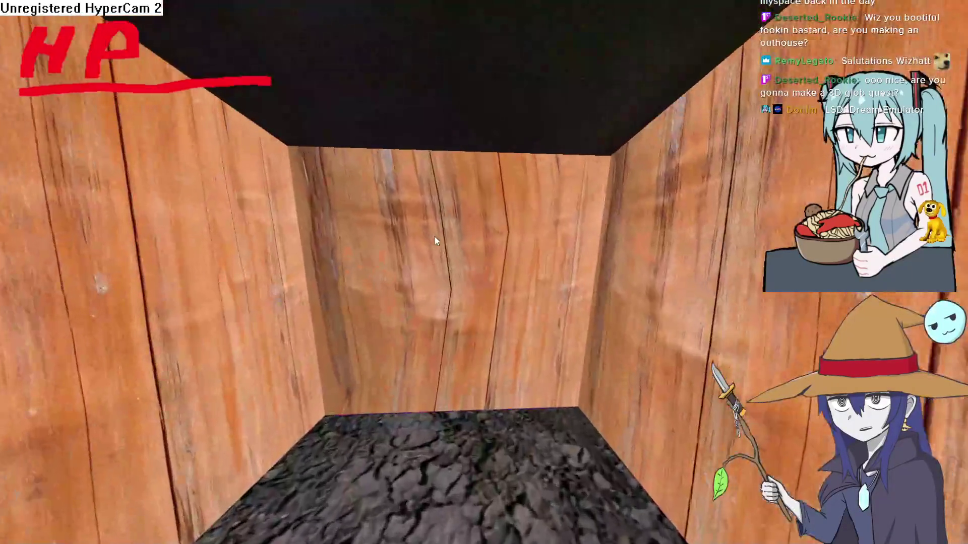
pyautogui.press('Right')
pyautogui.press('Left')
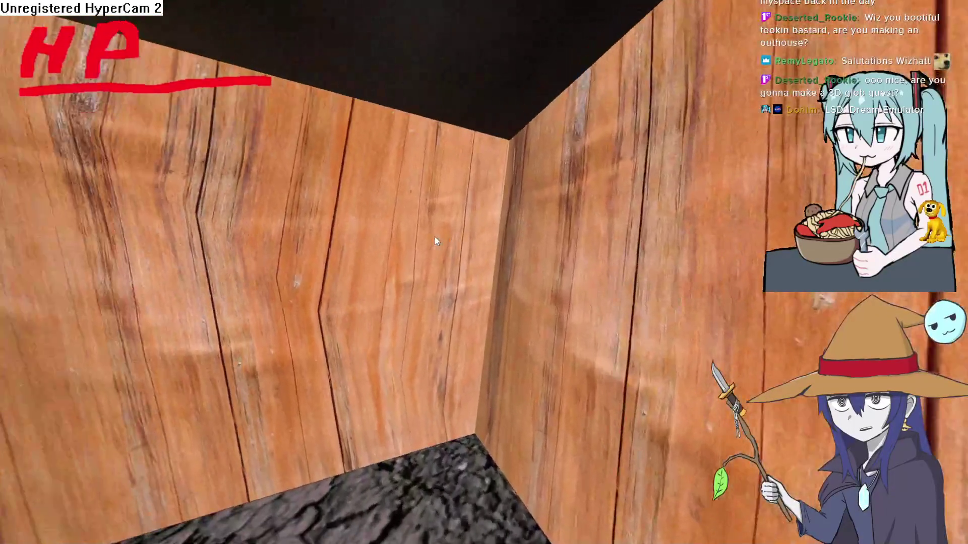
pyautogui.press('Up')
# Step: Back out across the dark plain toward the horizon, head back to the house, then leave fullscreen
pyautogui.press('Down')
pyautogui.press('Left')
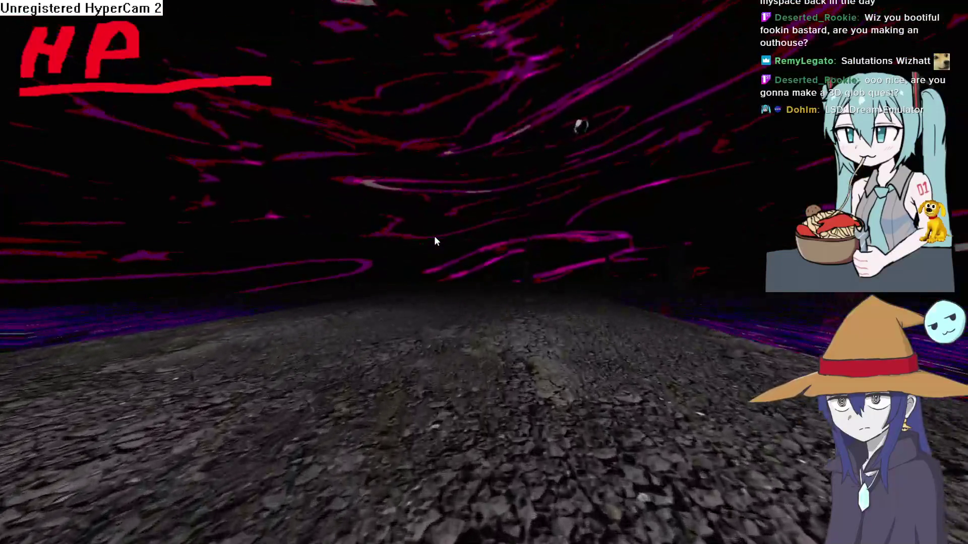
pyautogui.press('Up')
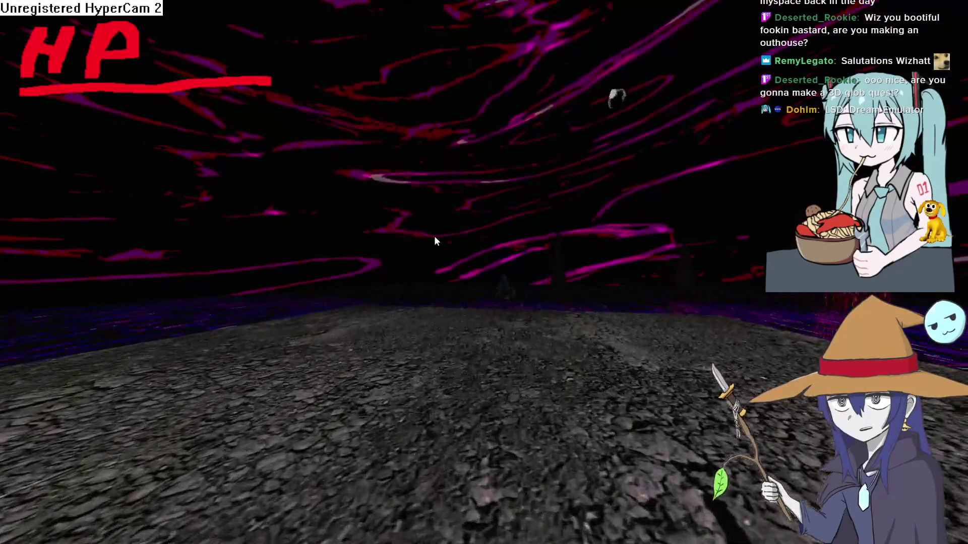
pyautogui.press('Up')
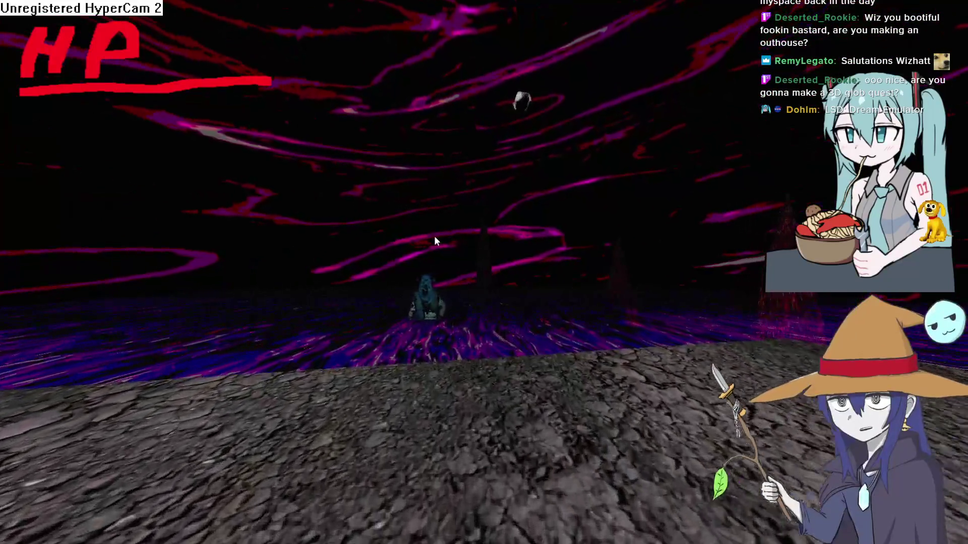
pyautogui.press('Left')
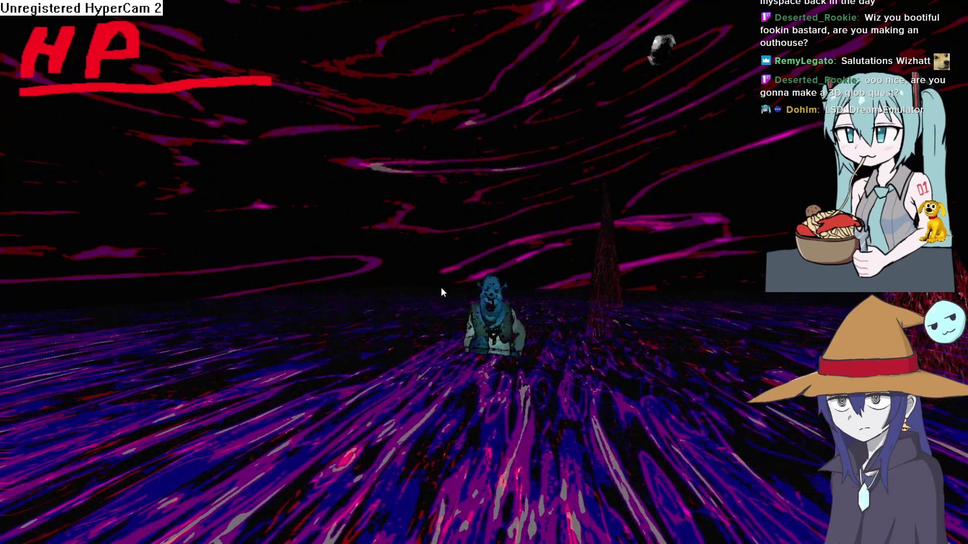
pyautogui.press('w')
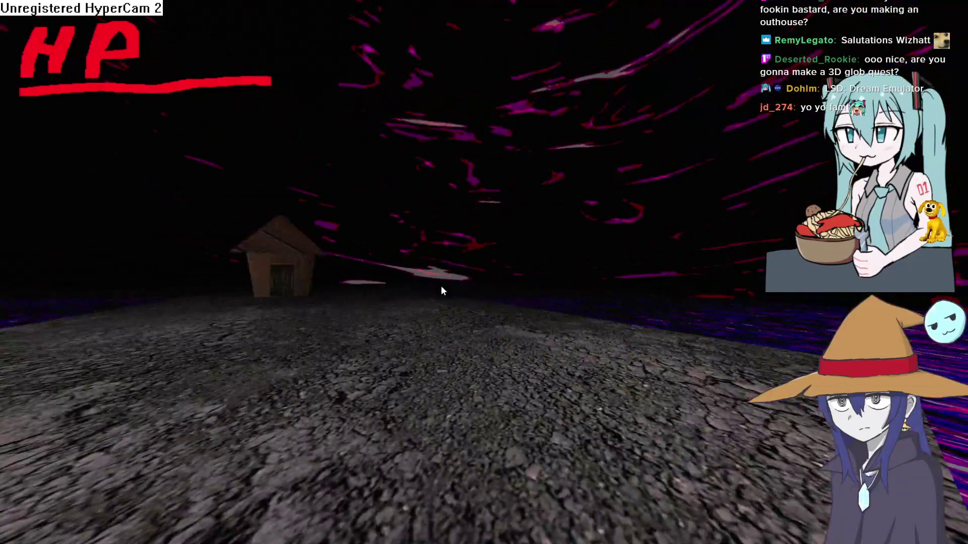
pyautogui.press('w')
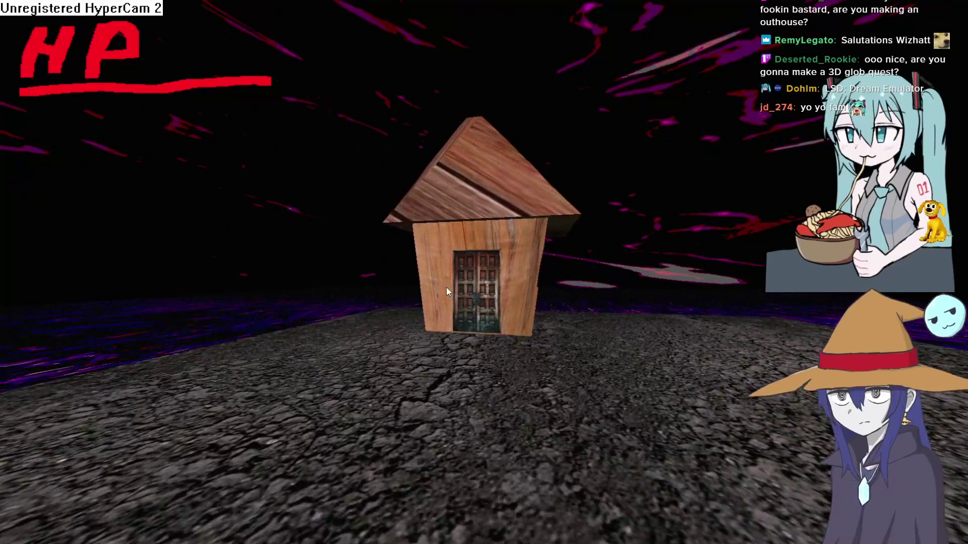
pyautogui.press('w')
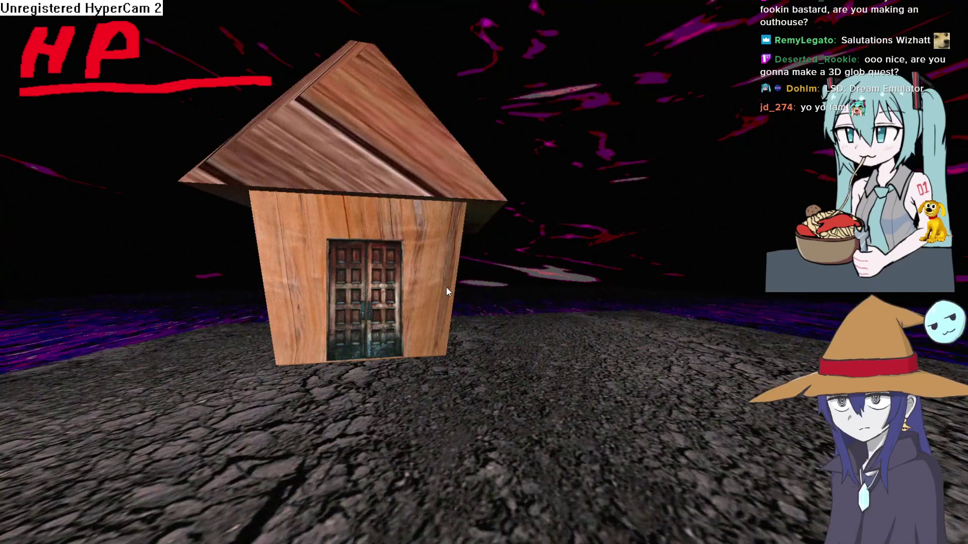
pyautogui.press('a')
pyautogui.hotkey('alt', 'Tab')
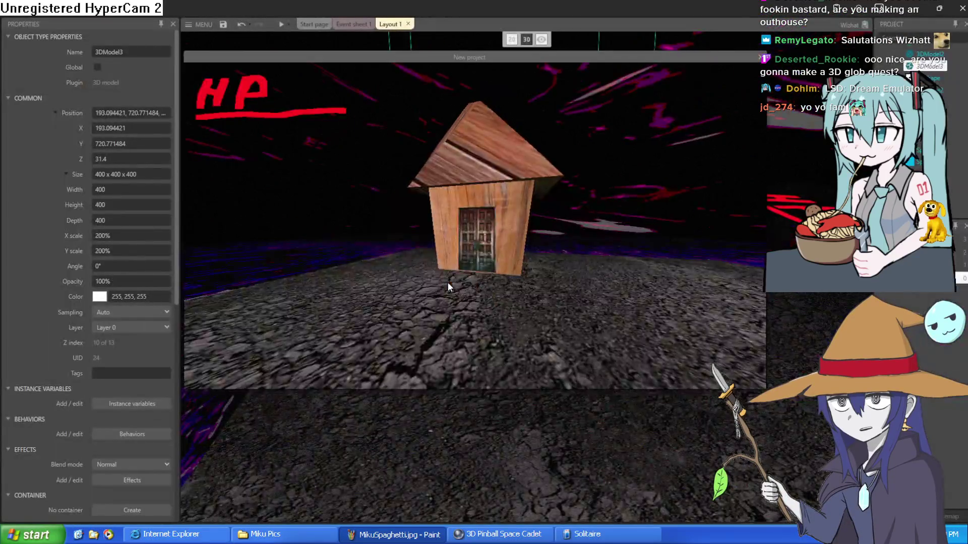
# Step: Close the game preview and save the 3D test project
pyautogui.click(761, 58)
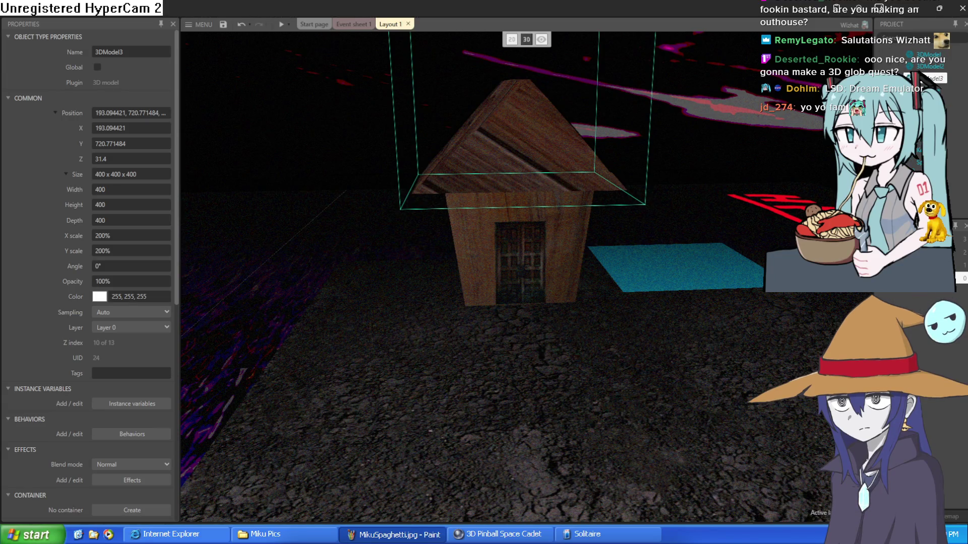
pyautogui.click(225, 26)
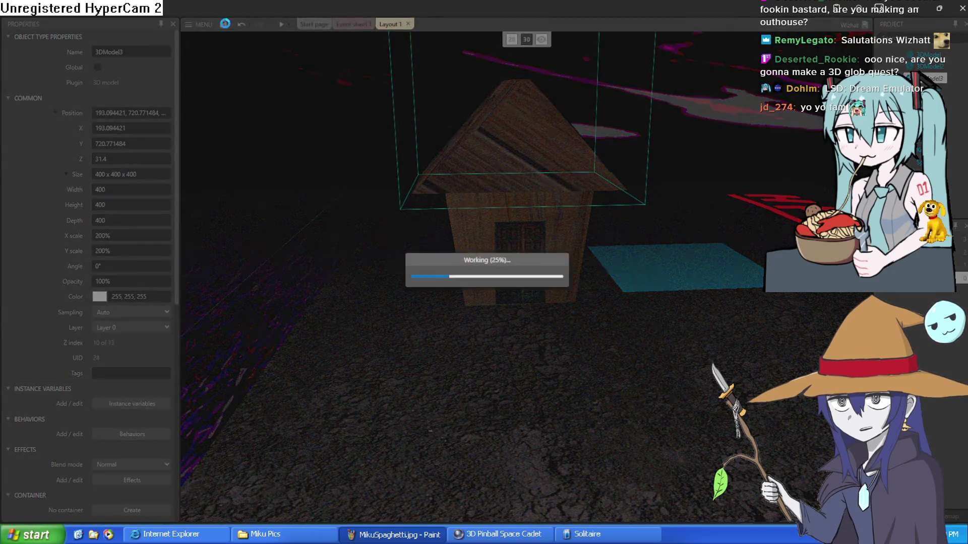
pyautogui.click(206, 25)
# Step: Open visual novel.c3p from recent projects, closing the previous project
pyautogui.moveTo(217, 41)
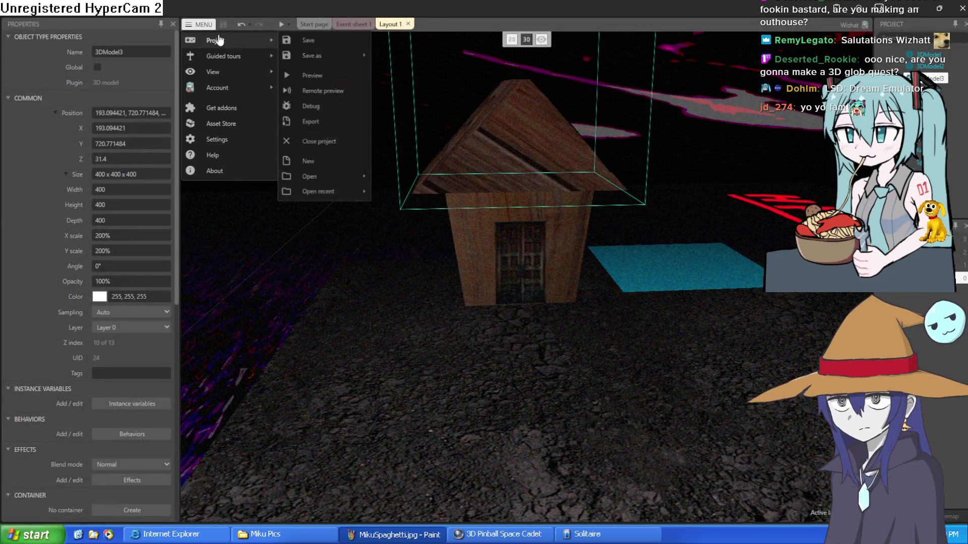
pyautogui.moveTo(348, 197)
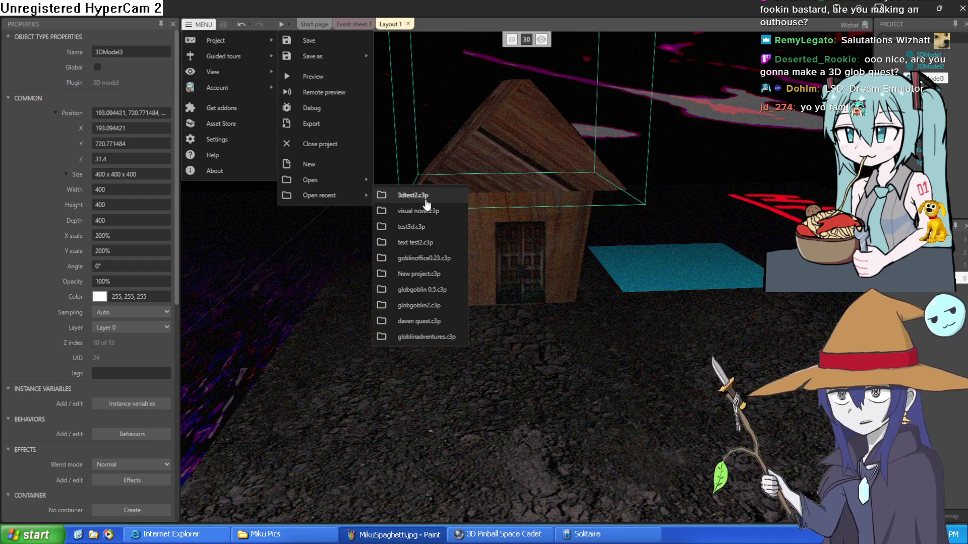
pyautogui.click(436, 213)
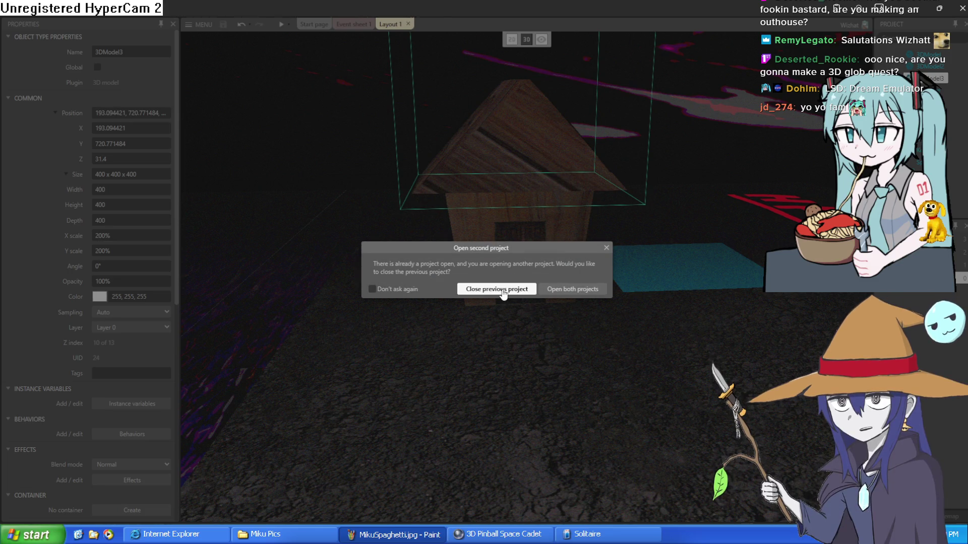
pyautogui.click(502, 288)
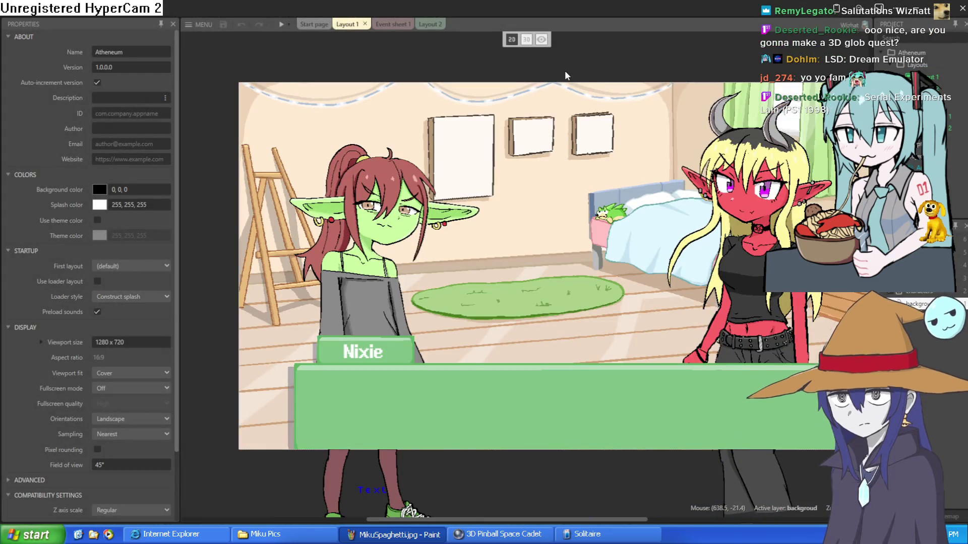
# Step: Look over the event sheet and bedroom layout, ending on the Layout 2 bus-stop scene
pyautogui.rightClick(581, 79)
pyautogui.click(389, 24)
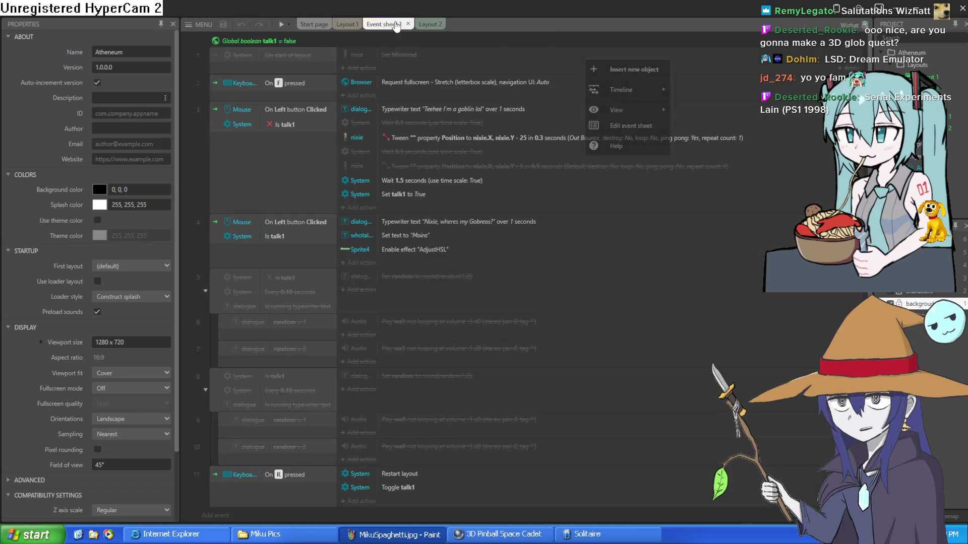
pyautogui.click(426, 25)
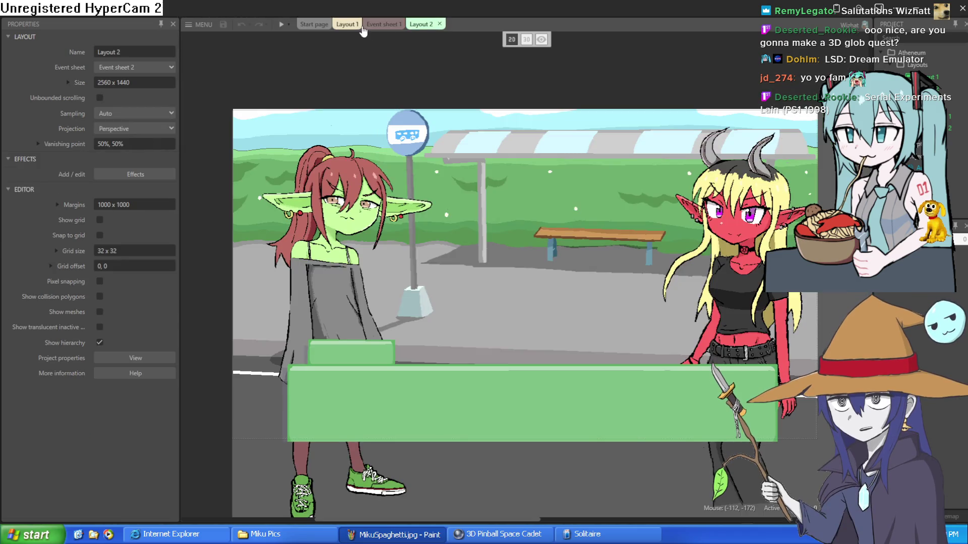
pyautogui.click(345, 25)
pyautogui.click(441, 26)
# Step: Move the red demon girl to the right and the goblin nixie off the left edge
pyautogui.moveTo(509, 85)
pyautogui.mouseDown()
pyautogui.moveTo(445, 37)
pyautogui.moveTo(461, 54)
pyautogui.mouseUp()
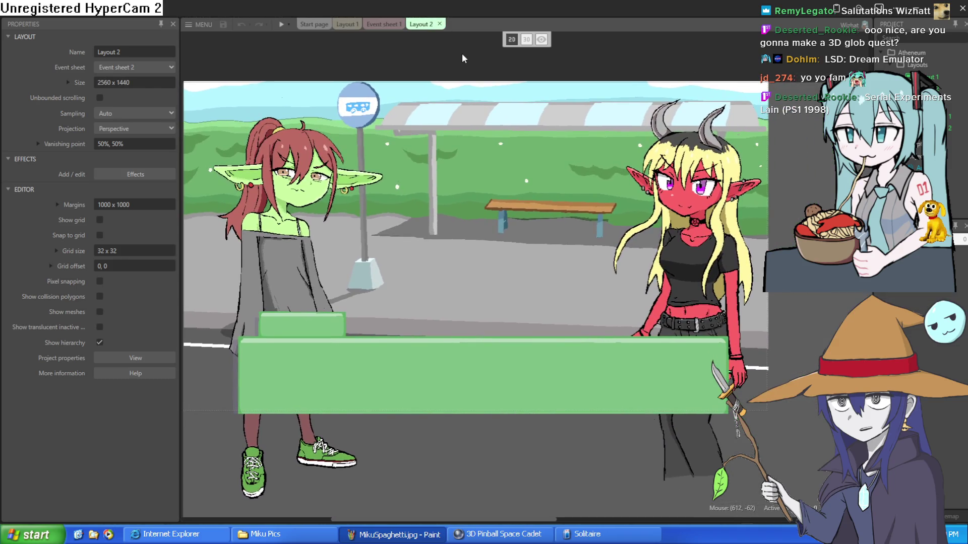
pyautogui.scroll(3, 476, 203)
pyautogui.scroll(-3, 504, 204)
pyautogui.scroll(3, 507, 206)
pyautogui.scroll(-3, 512, 207)
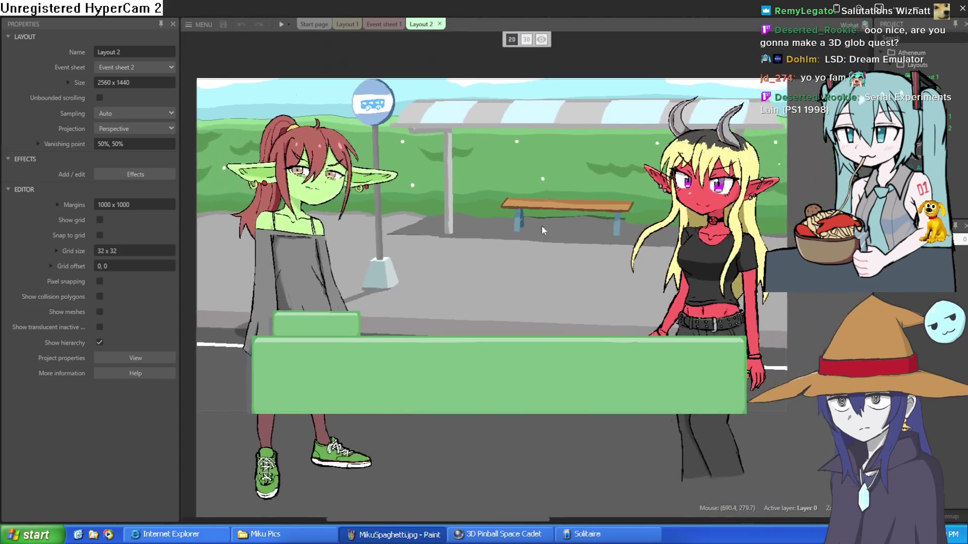
pyautogui.moveTo(653, 264); pyautogui.dragTo(749, 266)
pyautogui.moveTo(257, 250)
pyautogui.mouseDown()
pyautogui.moveTo(171, 253)
pyautogui.moveTo(186, 265)
pyautogui.mouseUp()
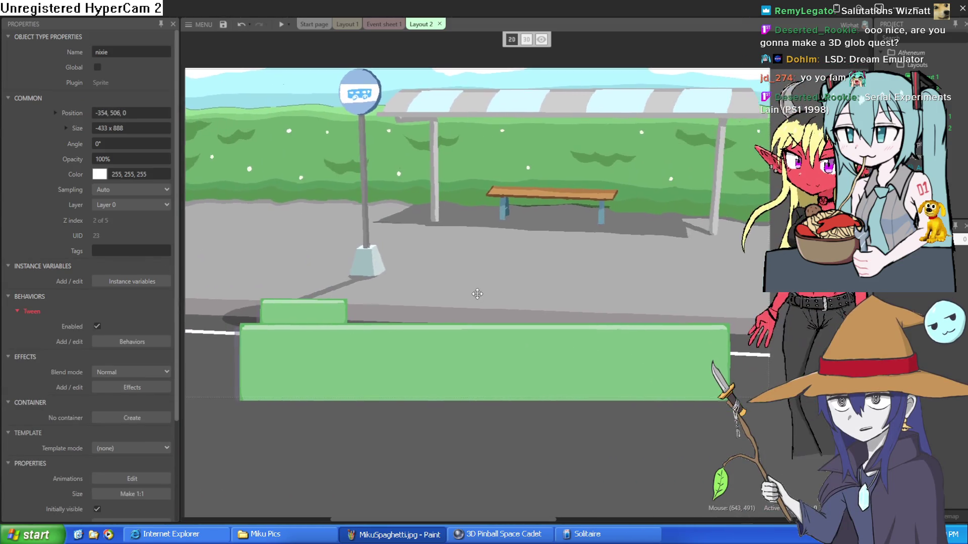
# Step: Return the horned demon girl on the right and the goblin beside the bus-stop pole, then preview
pyautogui.click(877, 280)
pyautogui.hscroll(3, 785, 280)
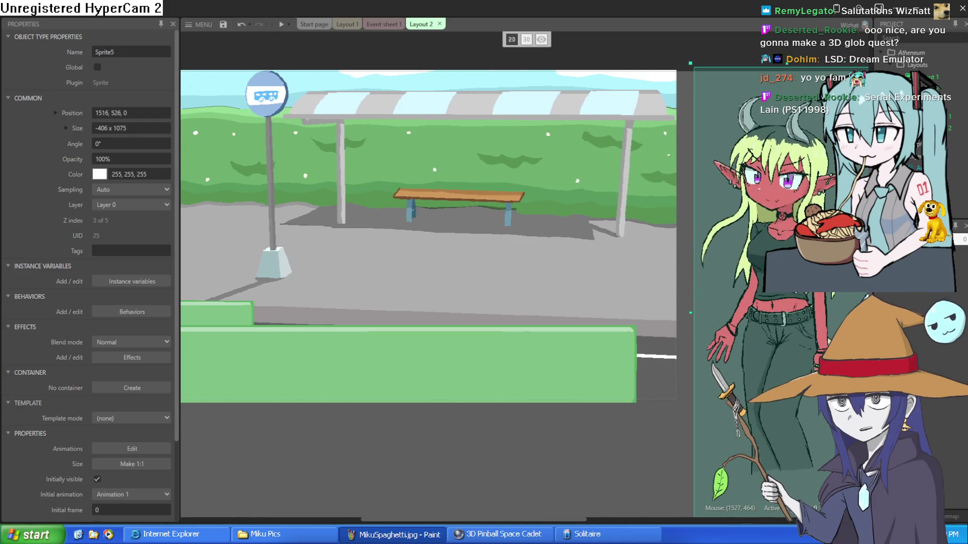
pyautogui.moveTo(723, 269); pyautogui.dragTo(721, 270)
pyautogui.scroll(-2, 338, 167)
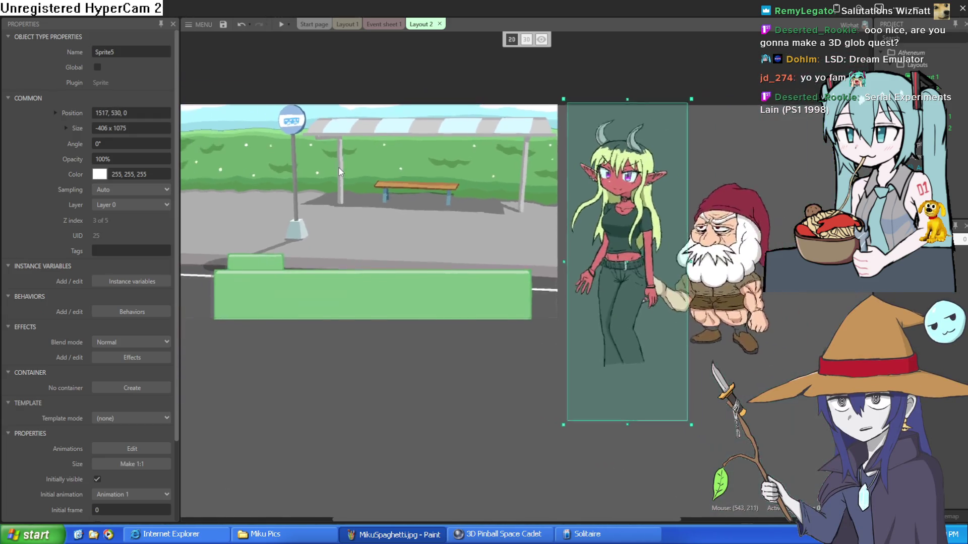
pyautogui.scroll(4, 338, 167)
pyautogui.scroll(-2, 414, 203)
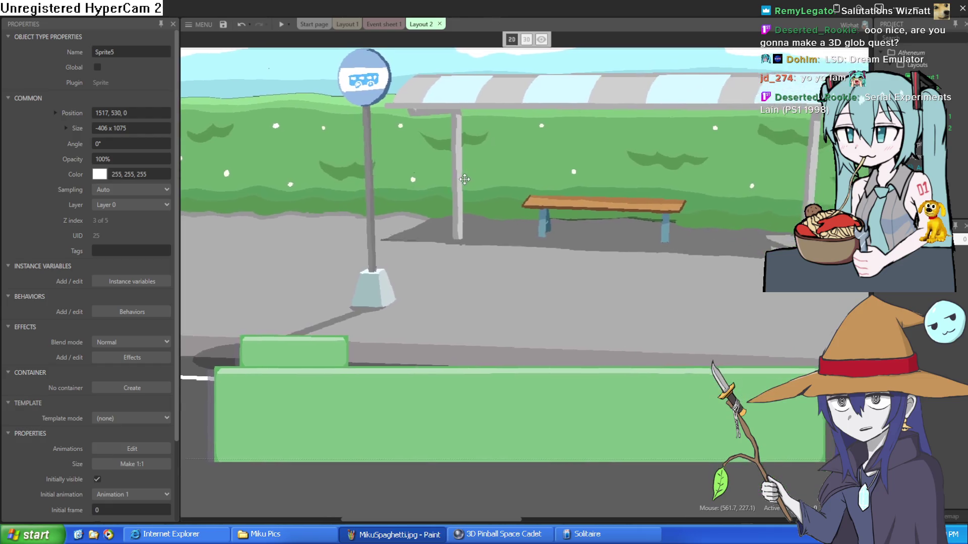
pyautogui.scroll(-1, 414, 202)
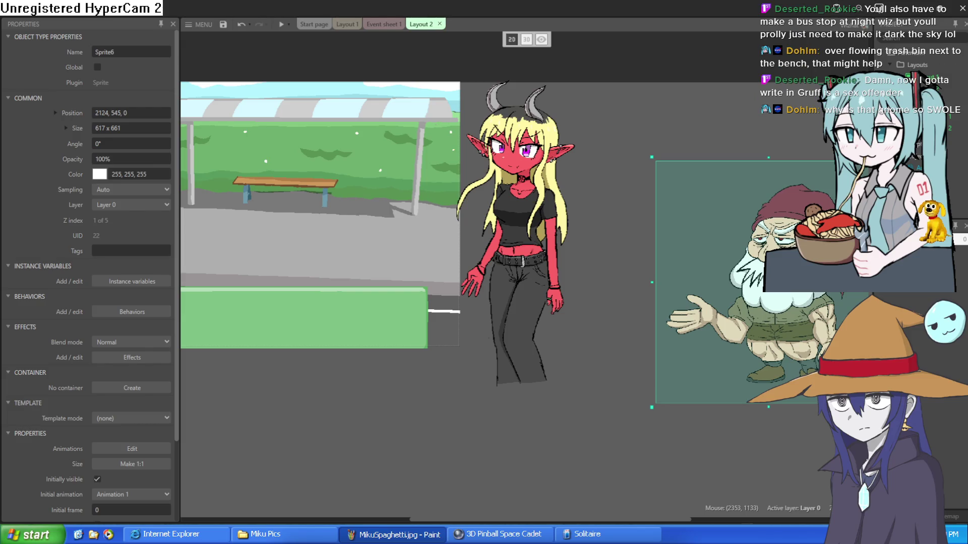
pyautogui.hscroll(-5, 646, 308)
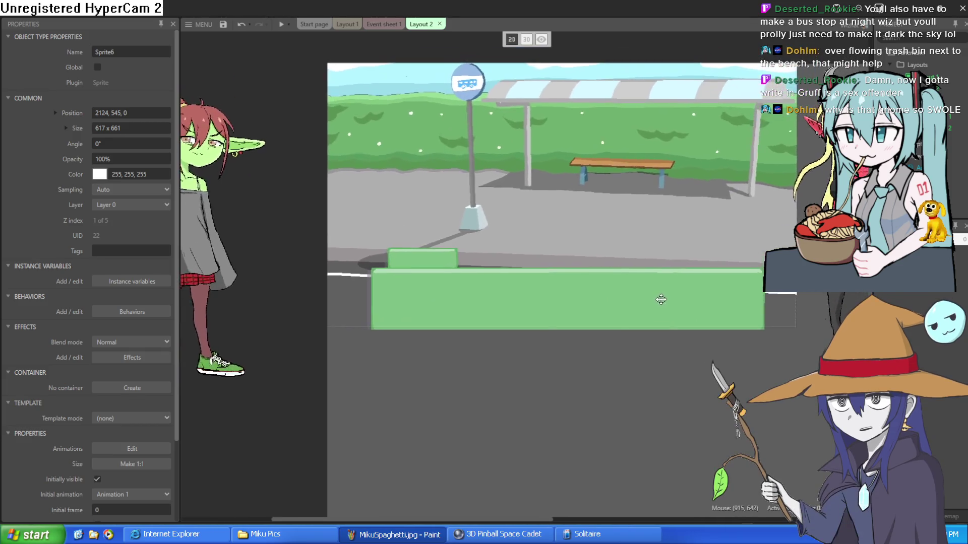
pyautogui.moveTo(784, 257); pyautogui.dragTo(673, 280)
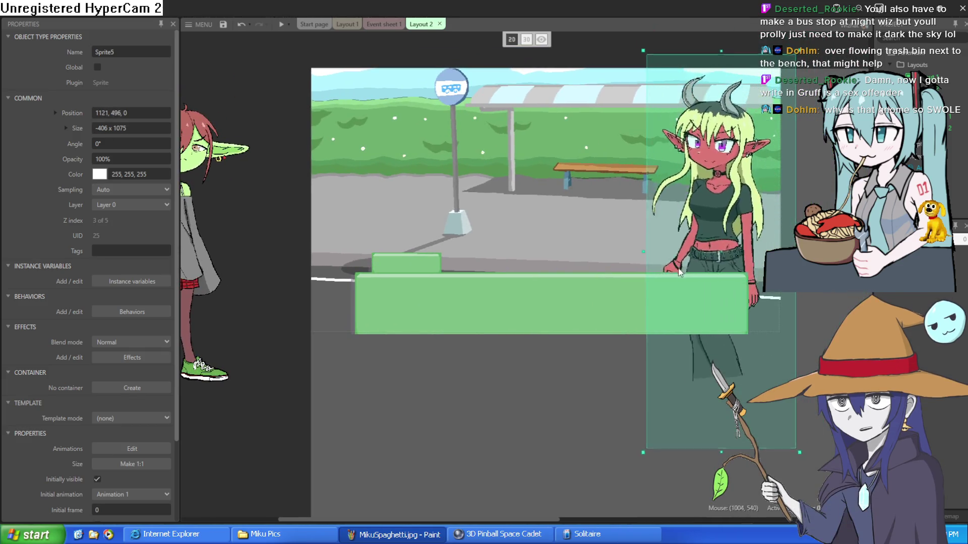
pyautogui.moveTo(194, 240)
pyautogui.mouseDown()
pyautogui.moveTo(435, 232)
pyautogui.moveTo(438, 244)
pyautogui.mouseUp()
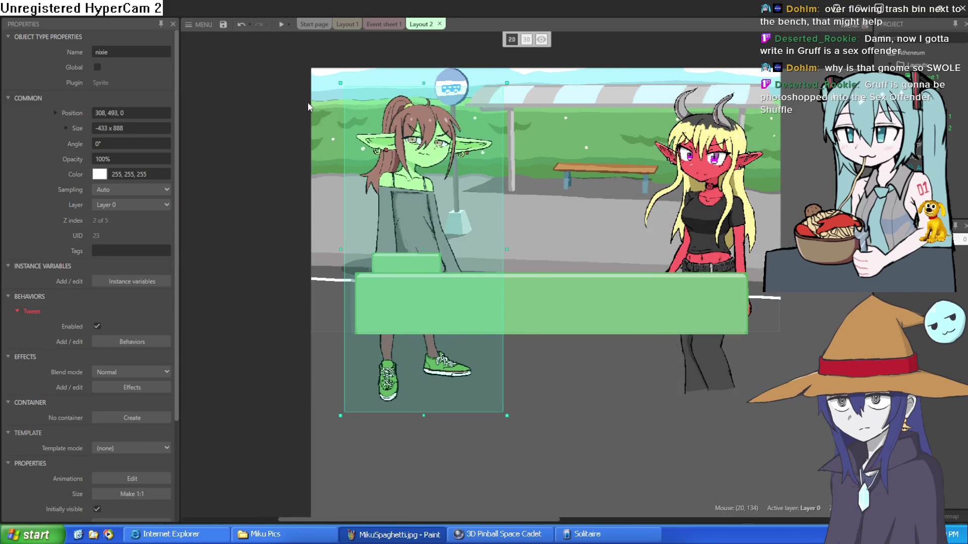
pyautogui.click(281, 25)
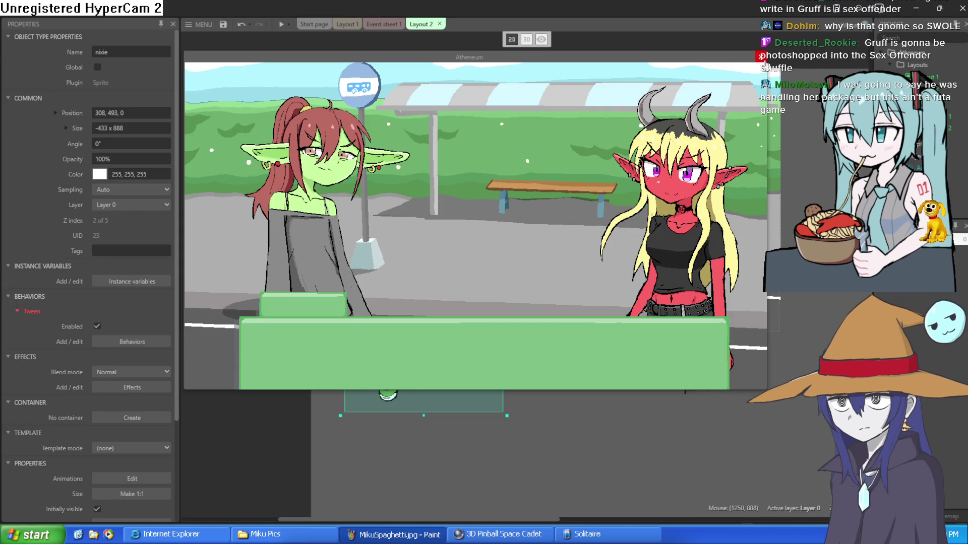
pyautogui.click(761, 57)
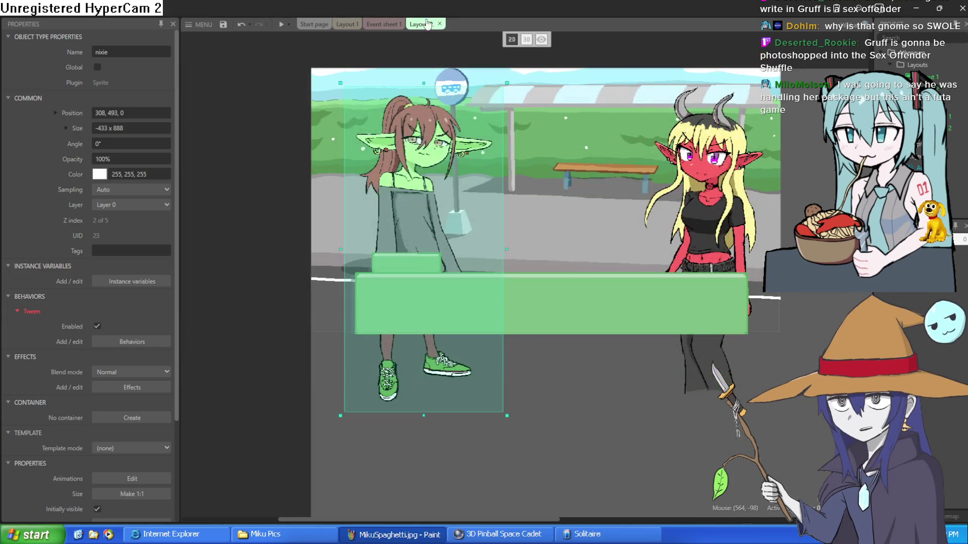
pyautogui.click(388, 25)
pyautogui.click(337, 26)
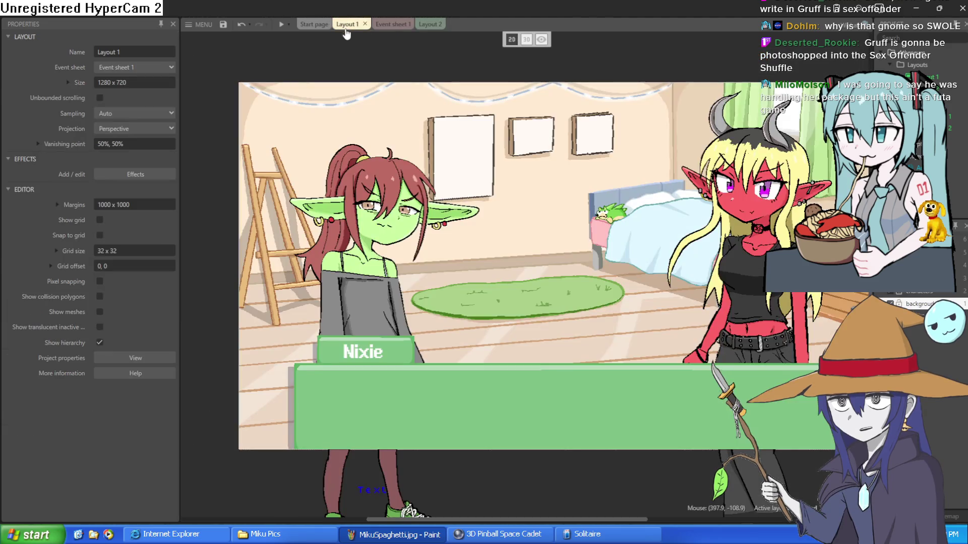
pyautogui.click(330, 224)
pyautogui.moveTo(330, 224)
pyautogui.mouseDown()
pyautogui.moveTo(191, 242)
pyautogui.moveTo(211, 242)
pyautogui.mouseUp()
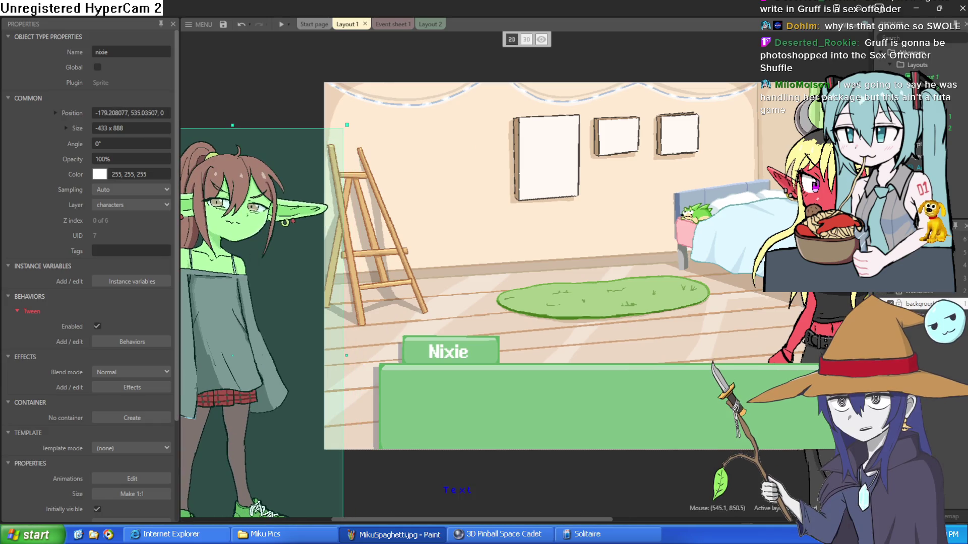
pyautogui.hscroll(3, 444, 442)
pyautogui.click(768, 321)
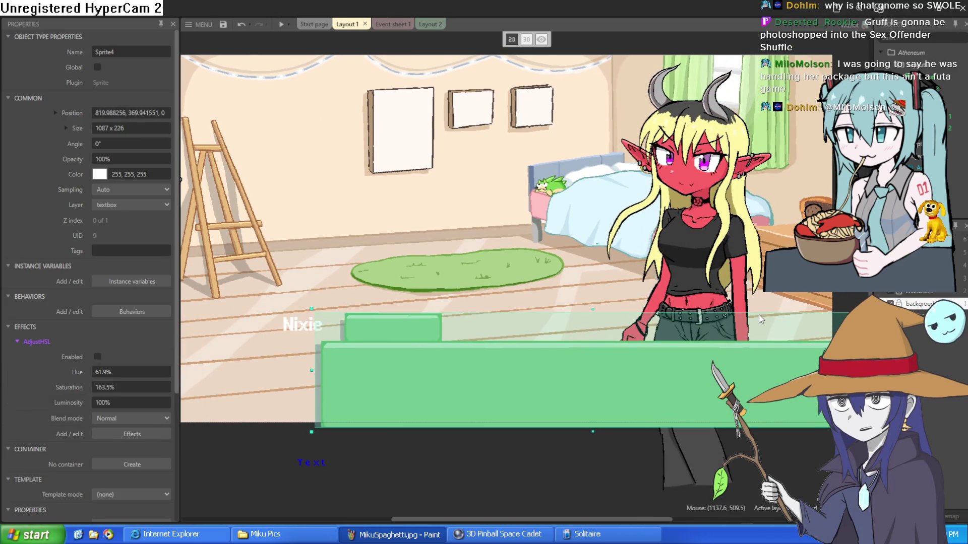
pyautogui.hotkey('ctrl', 'z')
pyautogui.hotkey('ctrl', 'z')
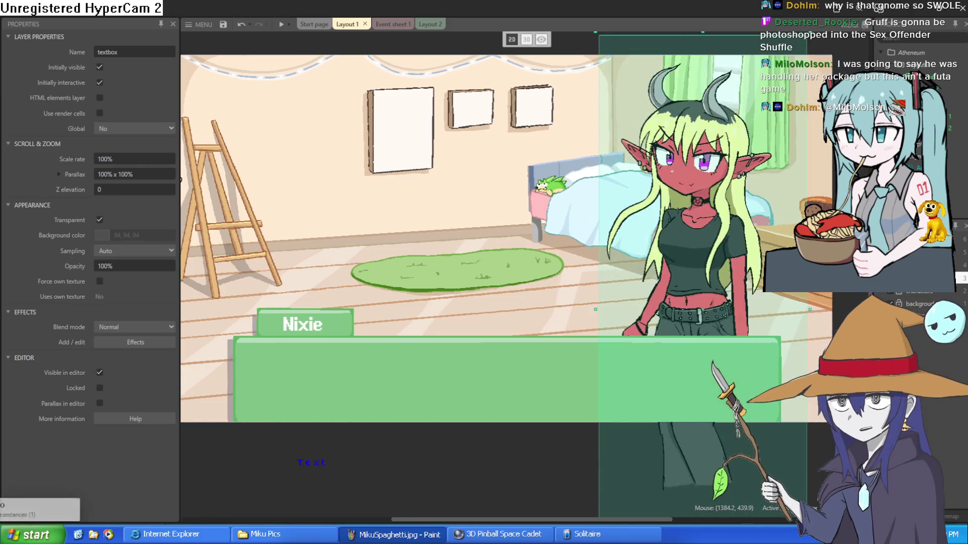
pyautogui.hscroll(5, 422, 268)
pyautogui.hscroll(-5, 421, 264)
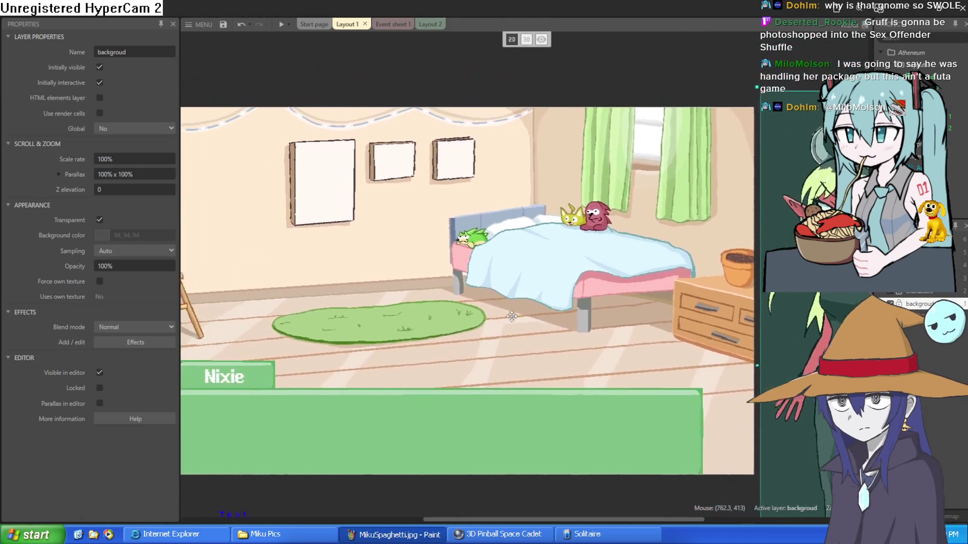
pyautogui.scroll(5, 484, 207)
pyautogui.scroll(-5, 505, 210)
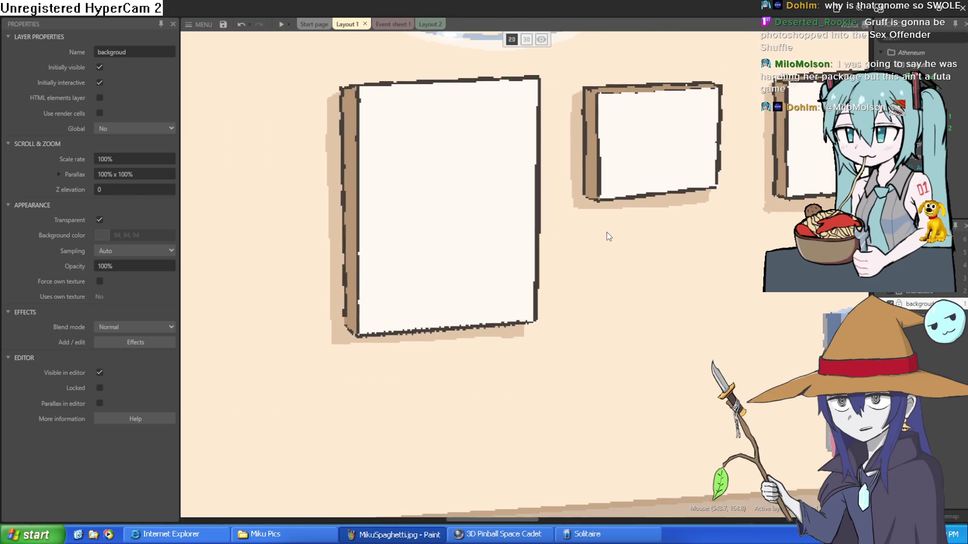
pyautogui.scroll(2, 678, 253)
pyautogui.scroll(2, 410, 222)
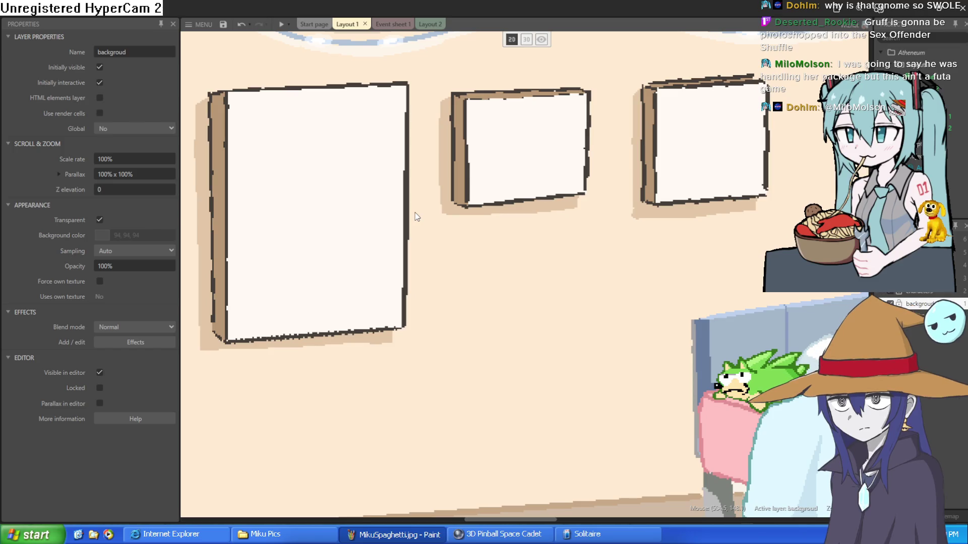
pyautogui.moveTo(417, 217)
pyautogui.mouseDown()
pyautogui.moveTo(428, 243)
pyautogui.moveTo(712, 212)
pyautogui.moveTo(766, 221)
pyautogui.mouseUp()
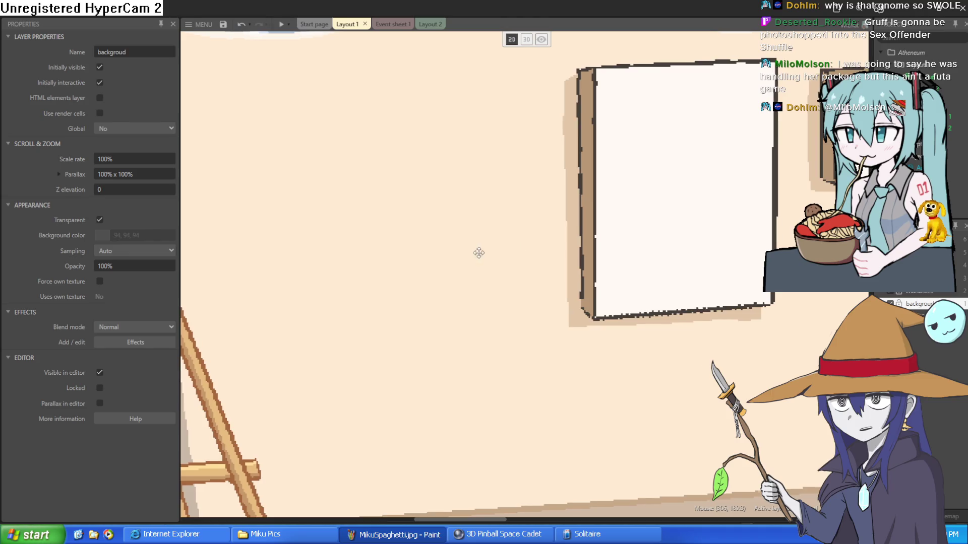
pyautogui.scroll(3, 479, 255)
pyautogui.scroll(-2, 704, 194)
pyautogui.moveTo(693, 201)
pyautogui.mouseDown()
pyautogui.moveTo(473, 242)
pyautogui.moveTo(384, 288)
pyautogui.mouseUp()
pyautogui.scroll(2, 385, 287)
pyautogui.moveTo(634, 246)
pyautogui.mouseDown()
pyautogui.moveTo(514, 234)
pyautogui.moveTo(398, 248)
pyautogui.mouseUp()
pyautogui.scroll(-2, 398, 249)
pyautogui.scroll(2, 558, 284)
pyautogui.moveTo(558, 283)
pyautogui.mouseDown()
pyautogui.moveTo(513, 277)
pyautogui.moveTo(471, 247)
pyautogui.moveTo(476, 255)
pyautogui.mouseUp()
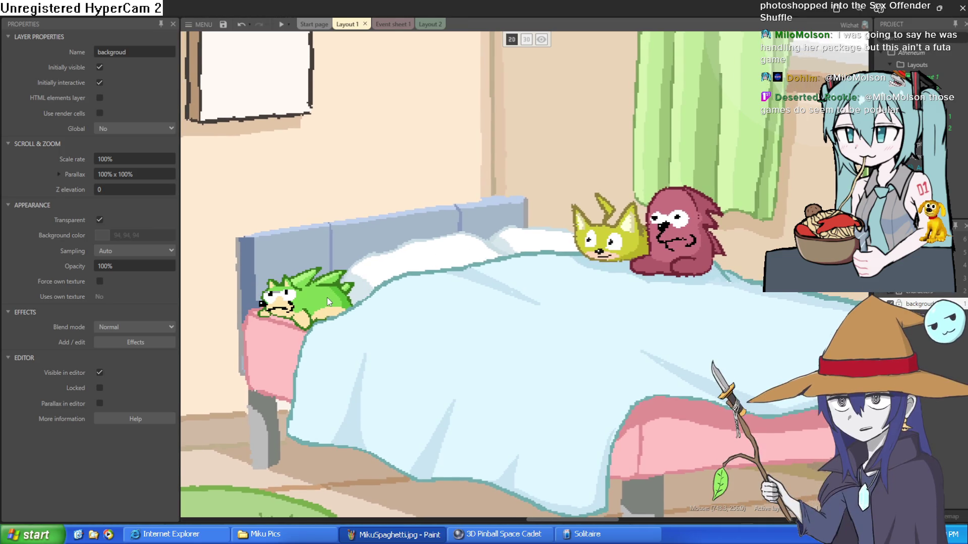
pyautogui.scroll(2, 328, 301)
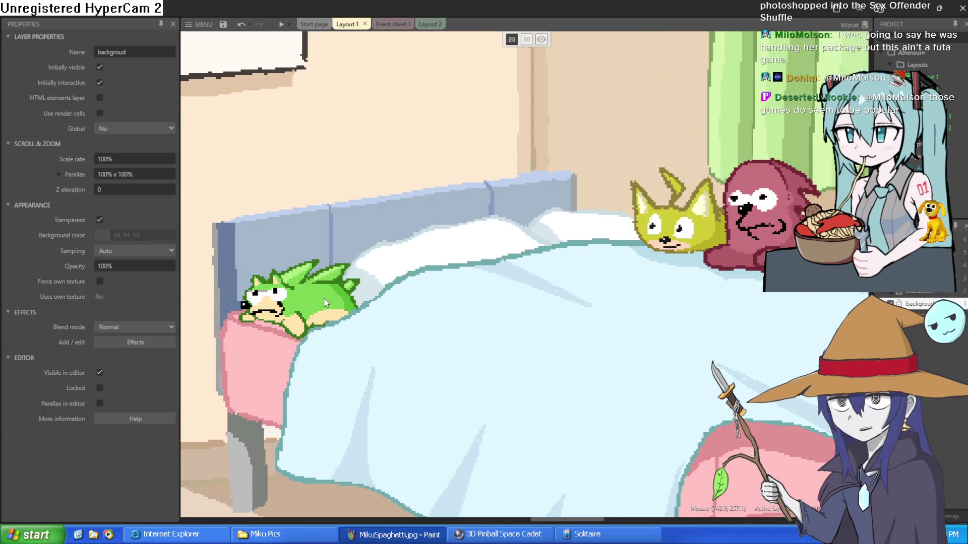
pyautogui.scroll(-1, 328, 302)
pyautogui.scroll(2, 323, 304)
pyautogui.scroll(1, 322, 305)
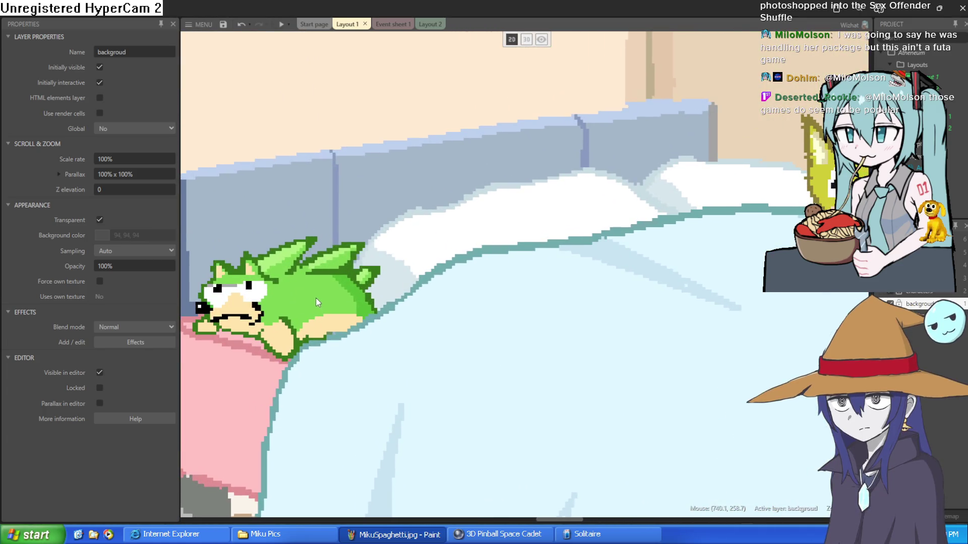
pyautogui.scroll(-3, 328, 272)
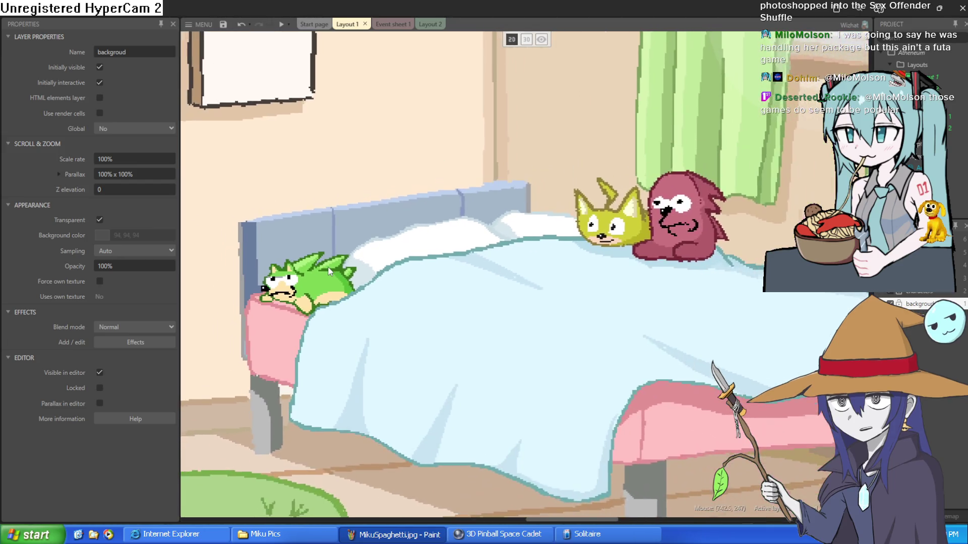
pyautogui.scroll(1, 329, 272)
pyautogui.scroll(1, 432, 277)
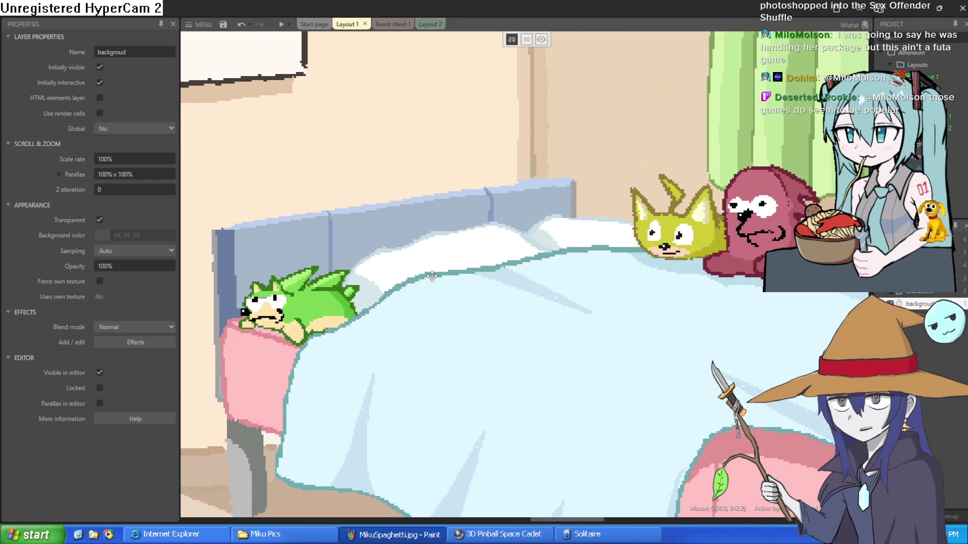
pyautogui.scroll(-1, 432, 276)
pyautogui.scroll(1, 446, 277)
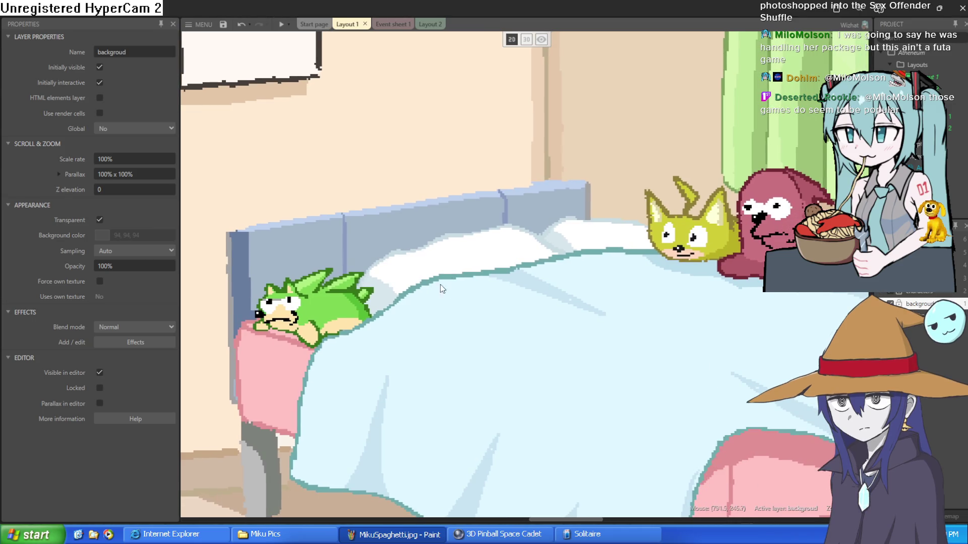
pyautogui.hscroll(3, 479, 277)
pyautogui.scroll(-3, 516, 278)
pyautogui.hscroll(5, 517, 276)
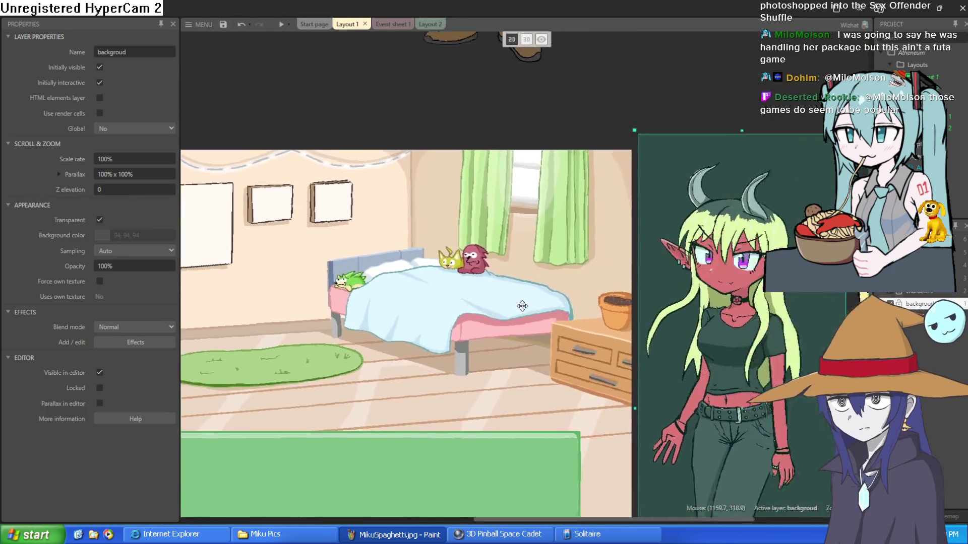
pyautogui.scroll(5, 519, 275)
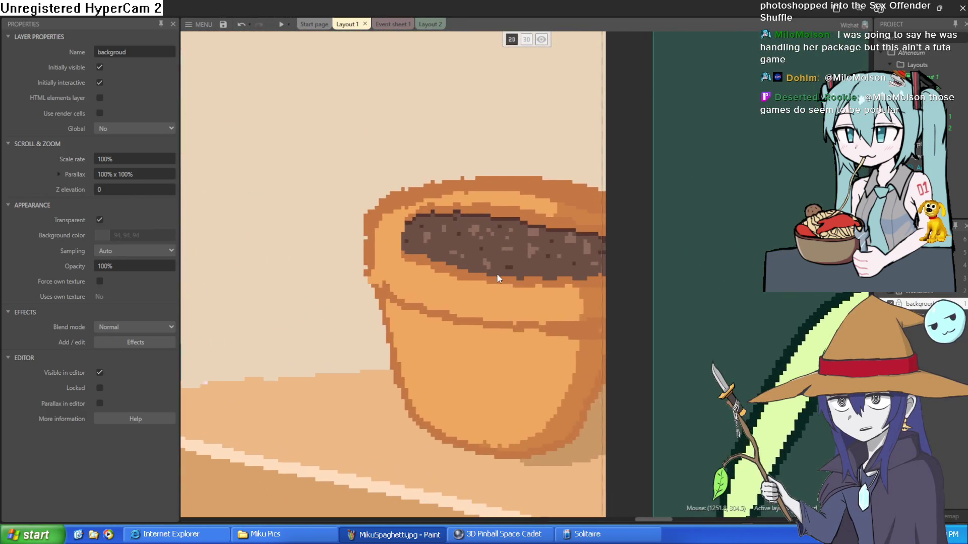
pyautogui.scroll(-1, 497, 277)
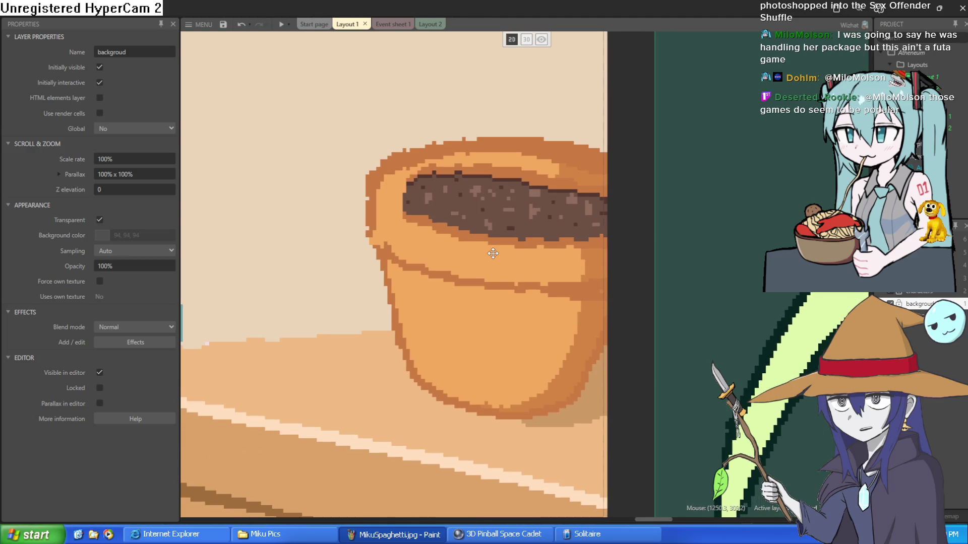
pyautogui.scroll(-4, 491, 253)
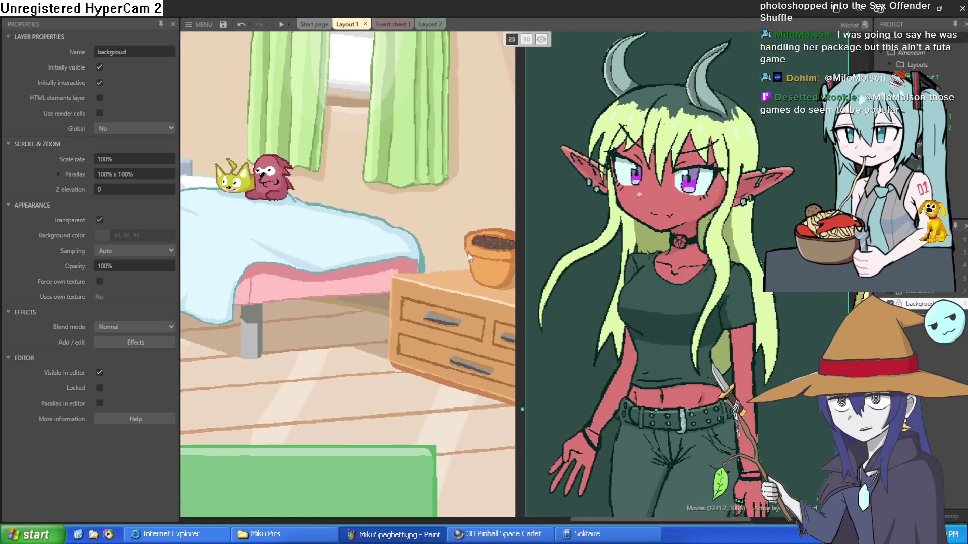
pyautogui.scroll(-5, 443, 253)
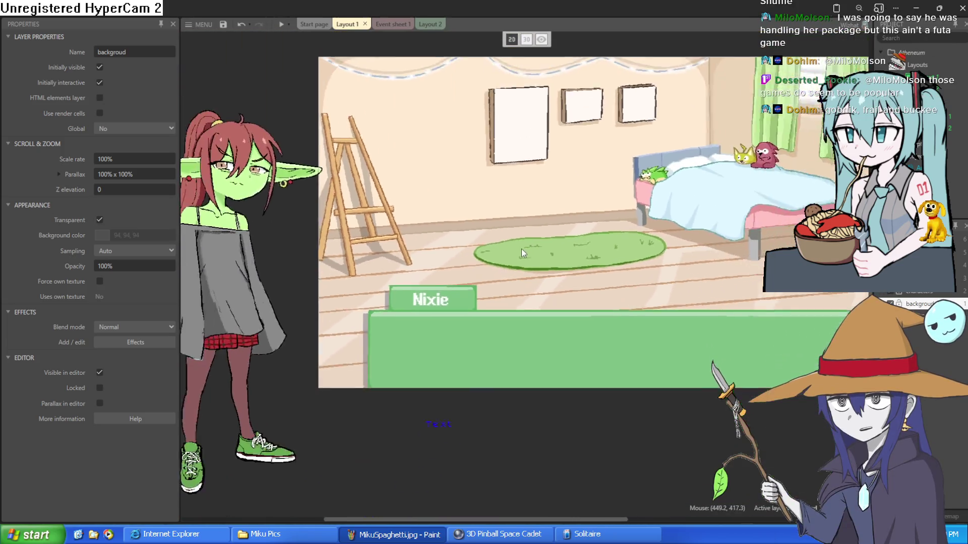
pyautogui.scroll(-1, 509, 244)
pyautogui.moveTo(509, 244)
pyautogui.mouseDown()
pyautogui.moveTo(675, 270)
pyautogui.moveTo(515, 222)
pyautogui.moveTo(567, 272)
pyautogui.moveTo(613, 287)
pyautogui.moveTo(569, 257)
pyautogui.moveTo(432, 203)
pyautogui.mouseUp()
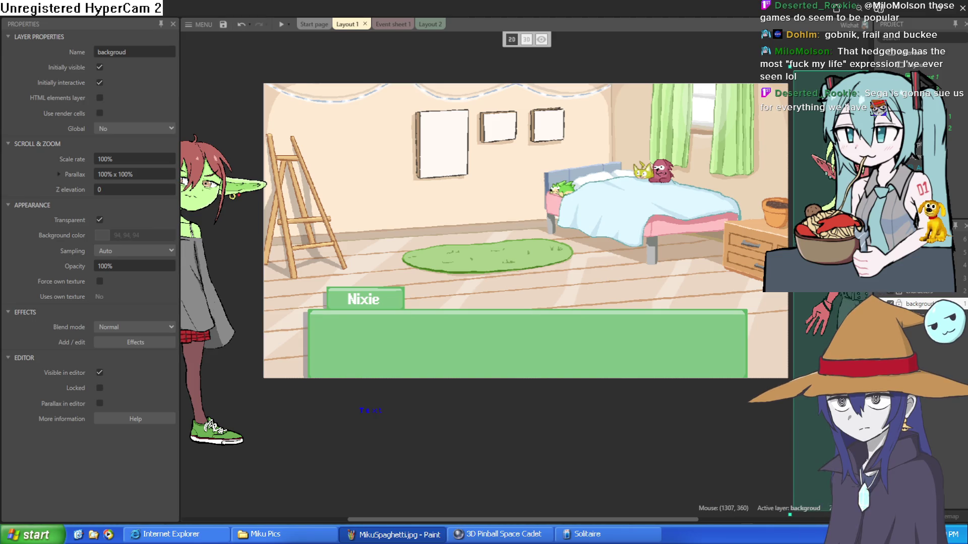
pyautogui.moveTo(717, 271)
pyautogui.mouseDown()
pyautogui.moveTo(691, 258)
pyautogui.moveTo(677, 274)
pyautogui.mouseUp()
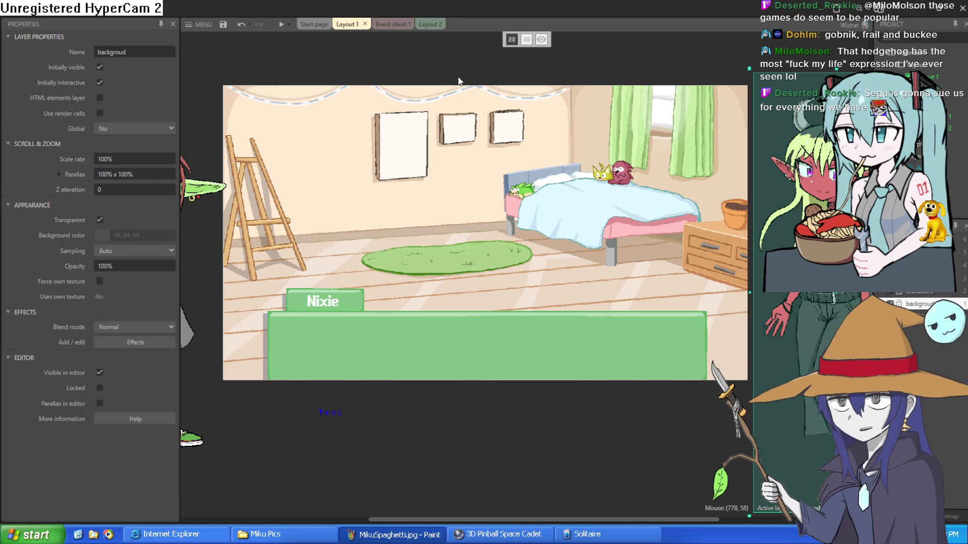
pyautogui.click(393, 24)
# Step: In Layout 2, try shrinking and raising the bus-stop background image, then undo it
pyautogui.click(430, 24)
pyautogui.moveTo(528, 104); pyautogui.dragTo(485, 121)
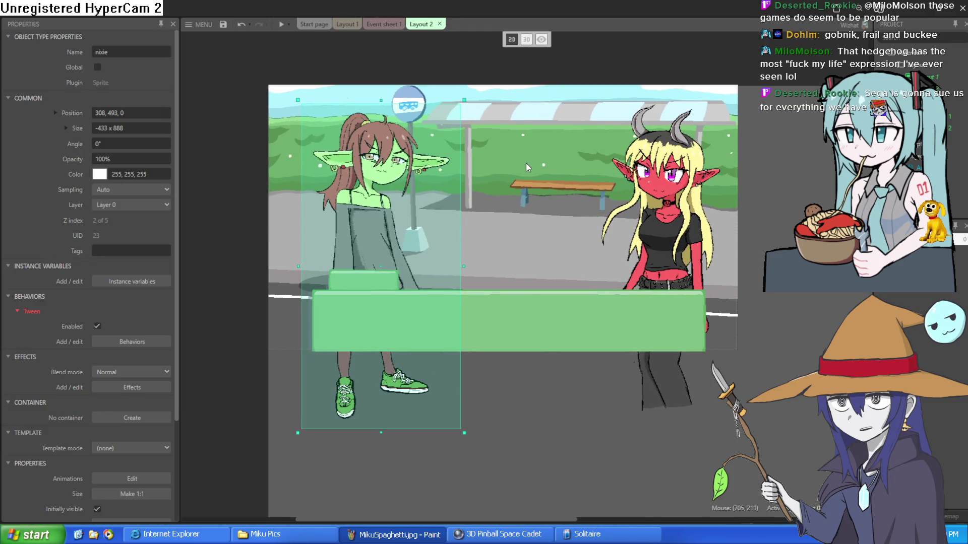
pyautogui.click(531, 107)
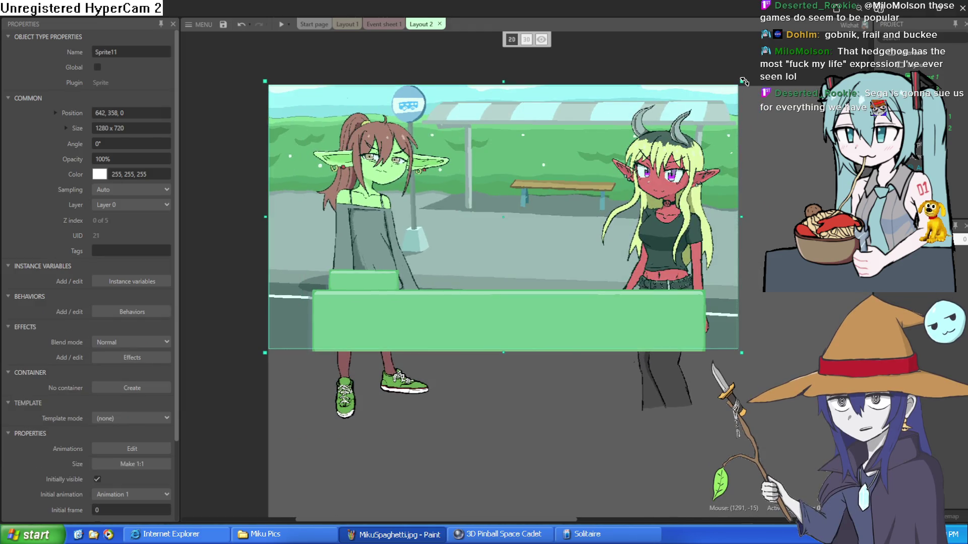
pyautogui.moveTo(742, 81)
pyautogui.mouseDown()
pyautogui.moveTo(676, 141)
pyautogui.moveTo(596, 169)
pyautogui.moveTo(673, 119)
pyautogui.mouseUp()
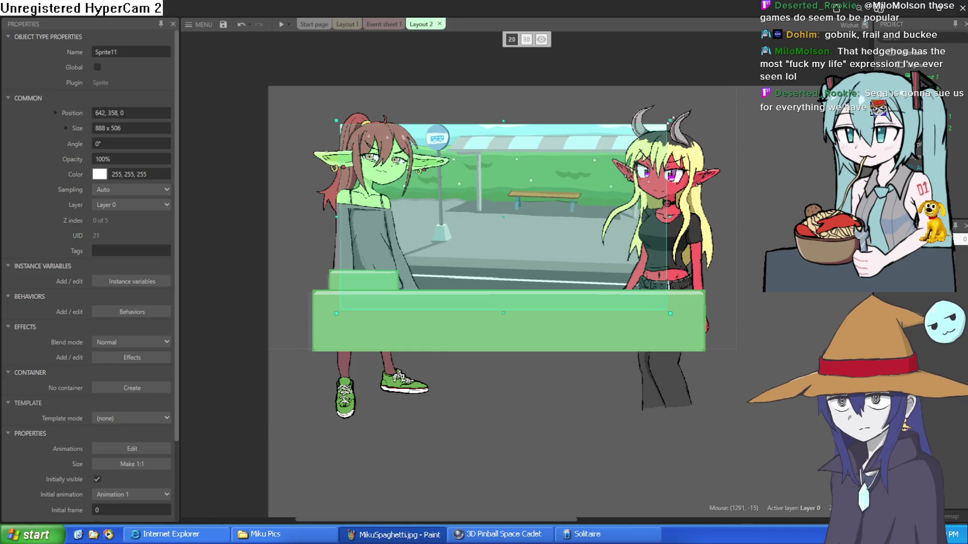
pyautogui.moveTo(582, 198)
pyautogui.mouseDown()
pyautogui.moveTo(582, 177)
pyautogui.moveTo(576, 183)
pyautogui.mouseUp()
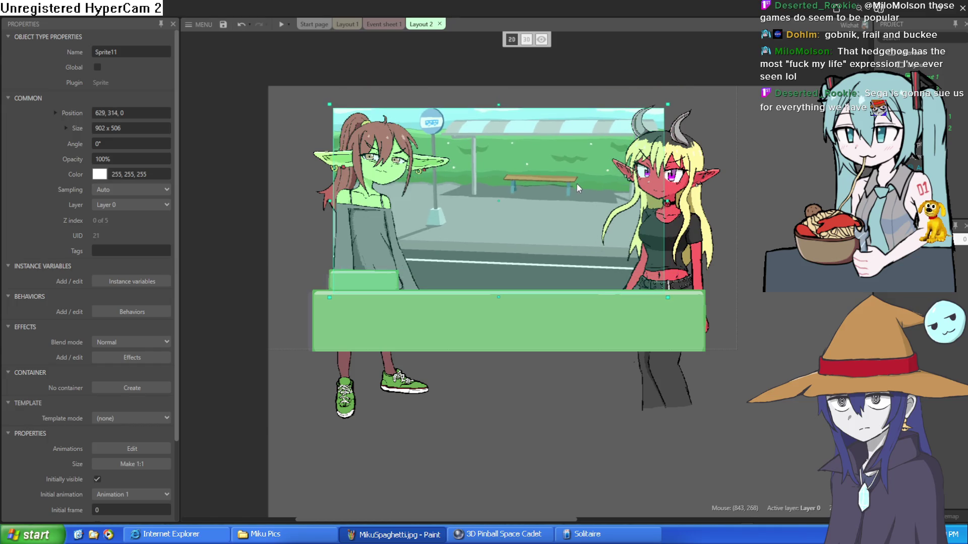
pyautogui.hotkey('ctrl', 'z')
pyautogui.hotkey('ctrl', 'z')
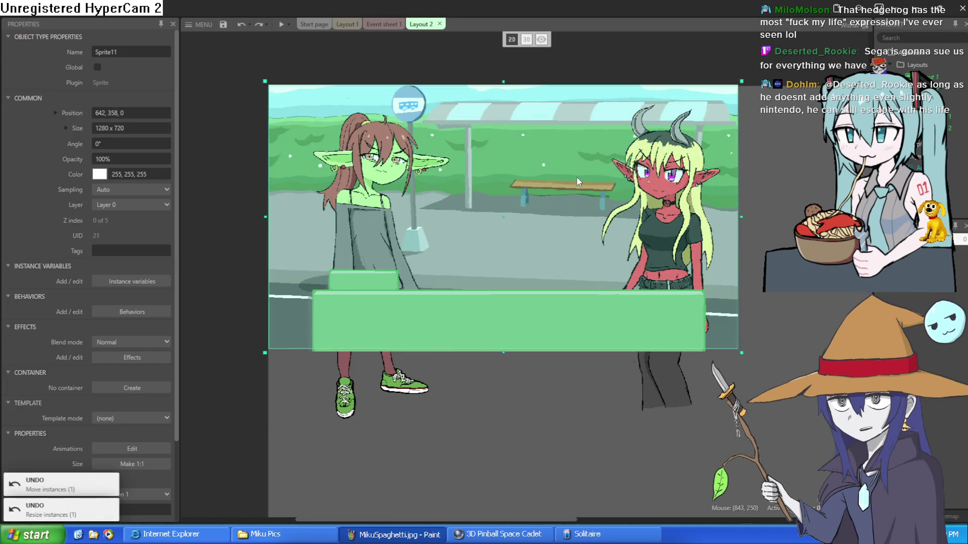
pyautogui.scroll(2, 521, 178)
pyautogui.scroll(-2, 491, 174)
# Step: Try shifting the background and both girls, then undo back to the original placement
pyautogui.moveTo(481, 188)
pyautogui.mouseDown()
pyautogui.moveTo(482, 254)
pyautogui.moveTo(480, 241)
pyautogui.mouseUp()
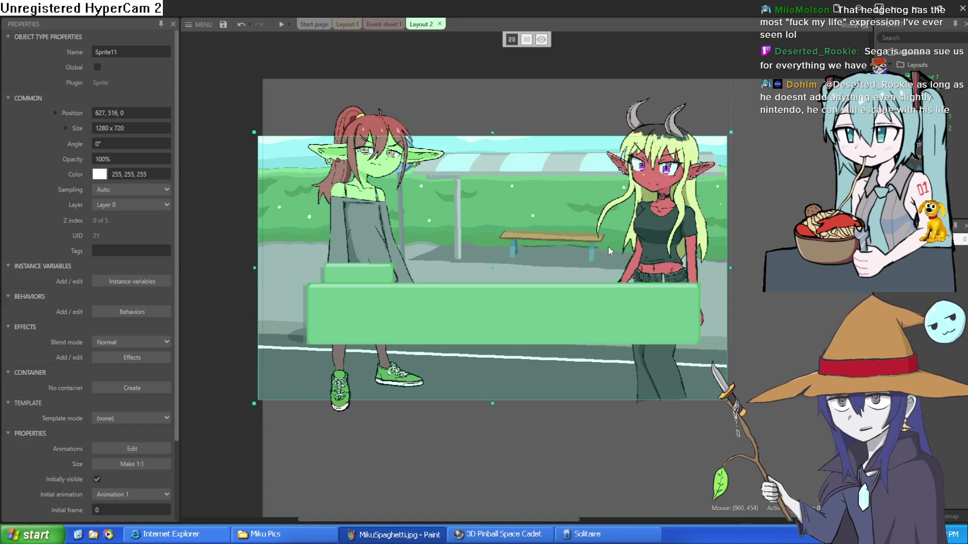
pyautogui.moveTo(537, 225); pyautogui.dragTo(534, 213)
pyautogui.moveTo(641, 238)
pyautogui.mouseDown()
pyautogui.moveTo(684, 252)
pyautogui.moveTo(656, 259)
pyautogui.mouseUp()
pyautogui.moveTo(358, 216)
pyautogui.mouseDown()
pyautogui.moveTo(312, 228)
pyautogui.moveTo(343, 226)
pyautogui.moveTo(352, 243)
pyautogui.mouseUp()
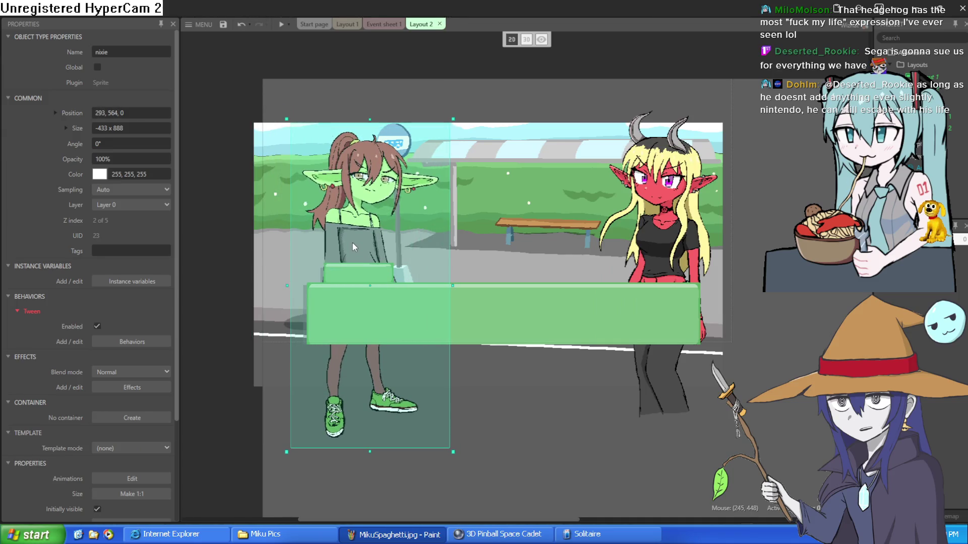
pyautogui.moveTo(523, 229); pyautogui.dragTo(532, 229)
pyautogui.hotkey('ctrl', 'z')
pyautogui.hotkey('ctrl', 'z')
pyautogui.hotkey('ctrl', 'z')
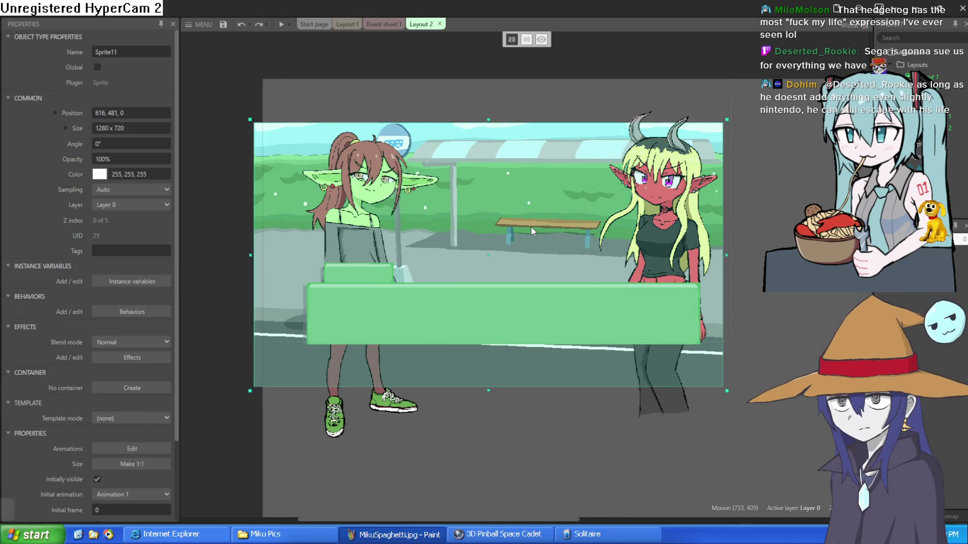
pyautogui.hotkey('ctrl', 'z')
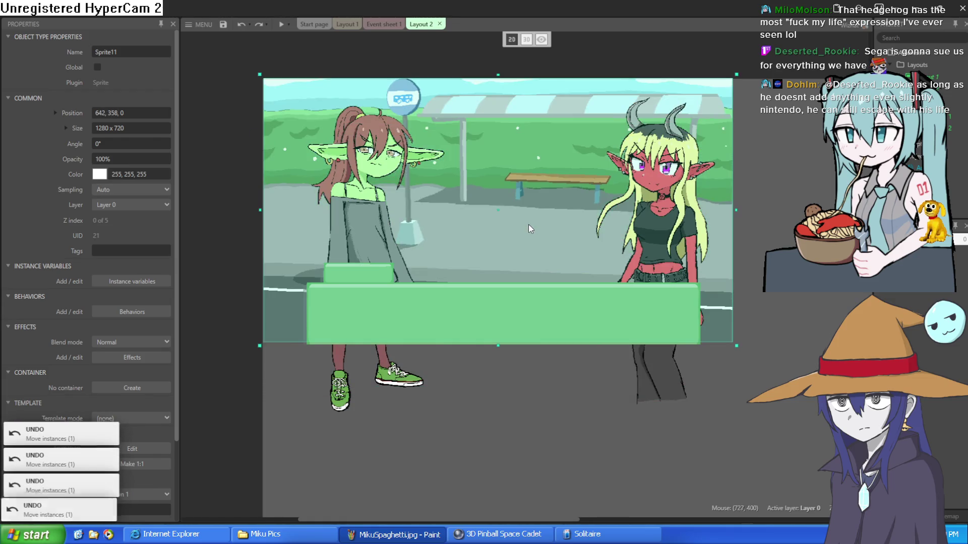
pyautogui.click(758, 215)
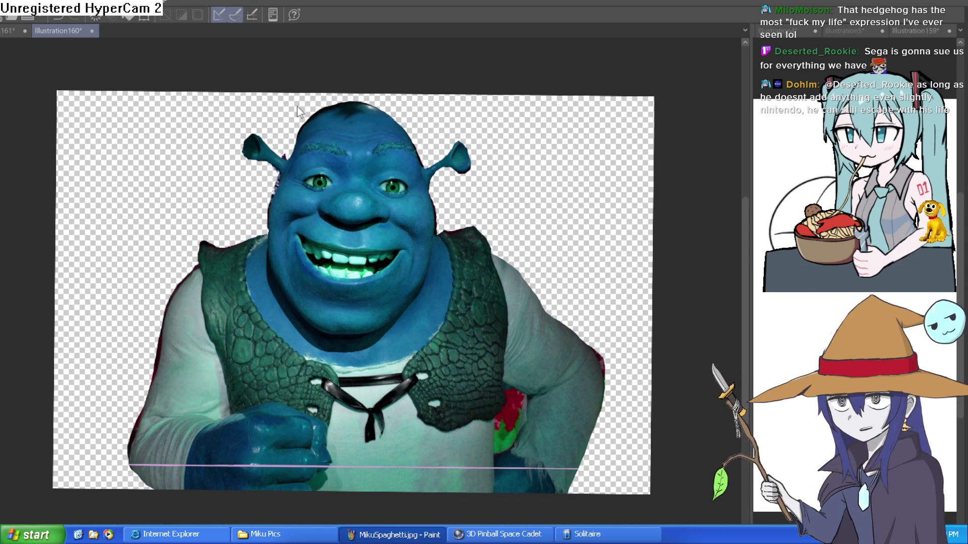
# Step: Close the Illustration160 canvas and go back to Construct 3's bedroom layout
pyautogui.hotkey('ctrl', 'w')
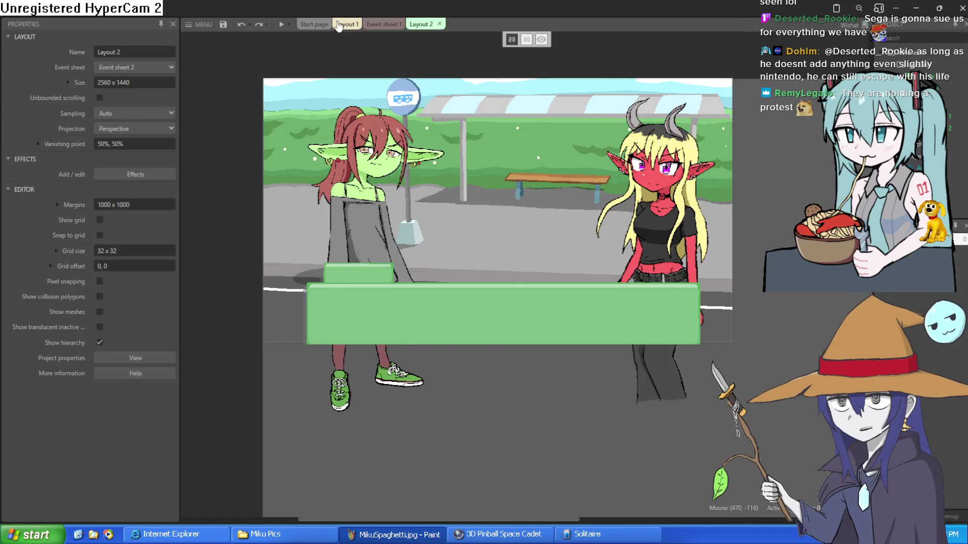
pyautogui.click(346, 24)
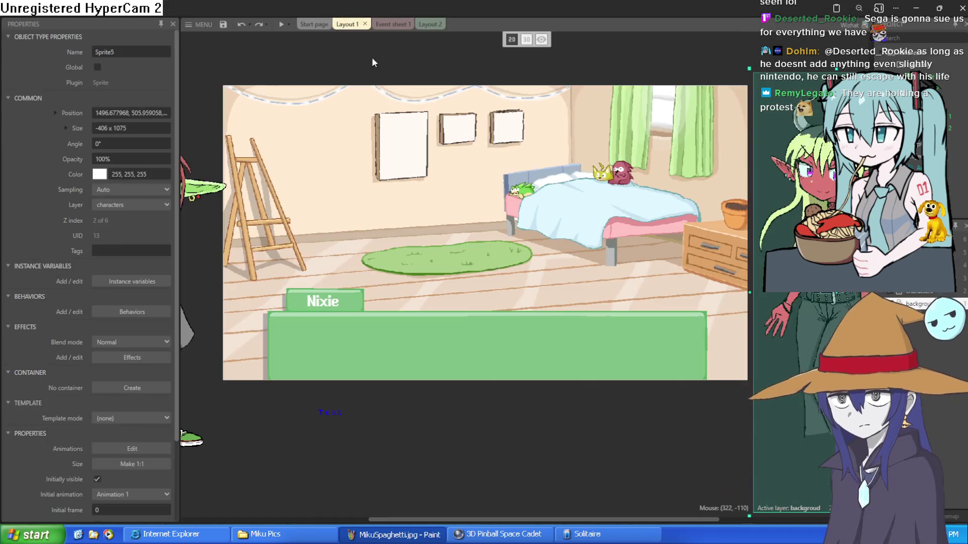
pyautogui.scroll(5, 548, 211)
pyautogui.scroll(5, 548, 211)
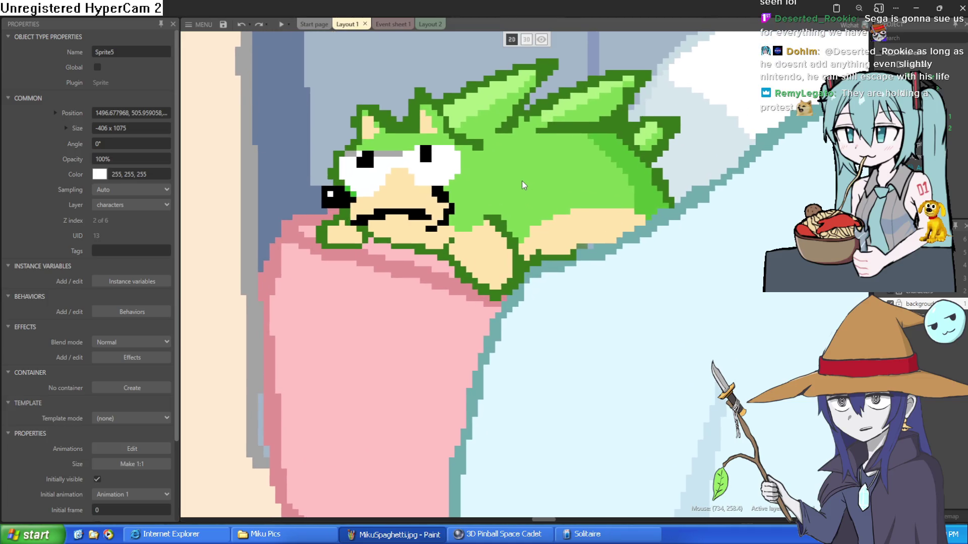
pyautogui.moveTo(518, 173); pyautogui.dragTo(538, 262)
pyautogui.scroll(-4, 512, 205)
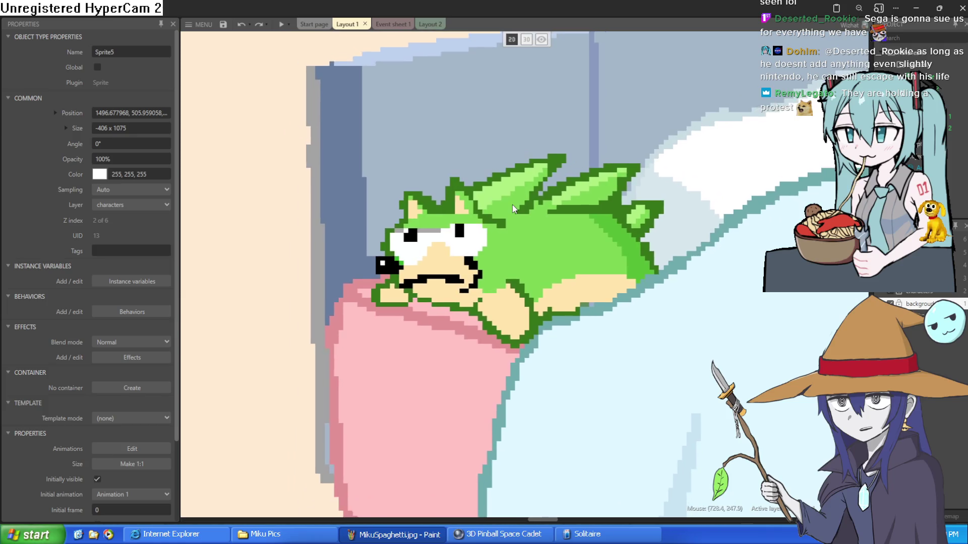
pyautogui.scroll(4, 512, 205)
pyautogui.scroll(2, 513, 204)
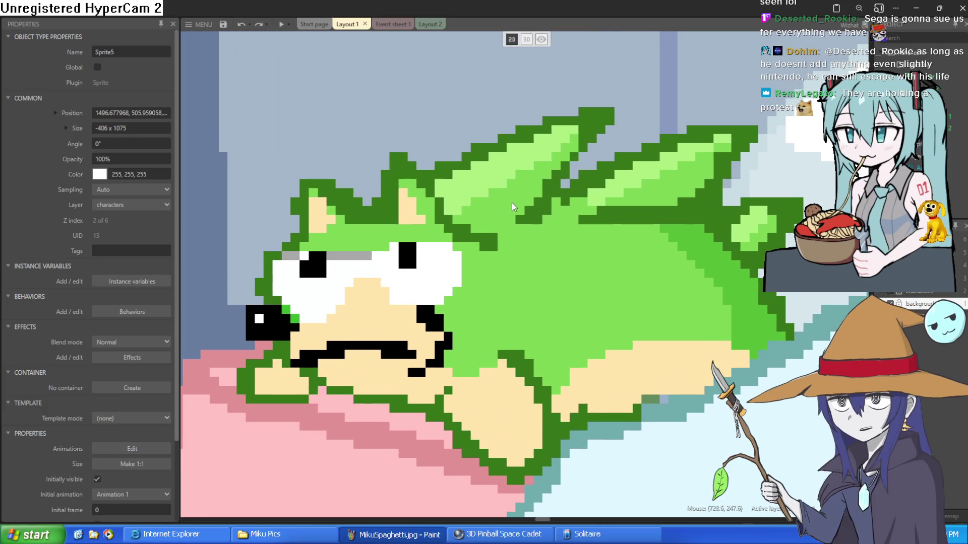
pyautogui.scroll(-2, 509, 199)
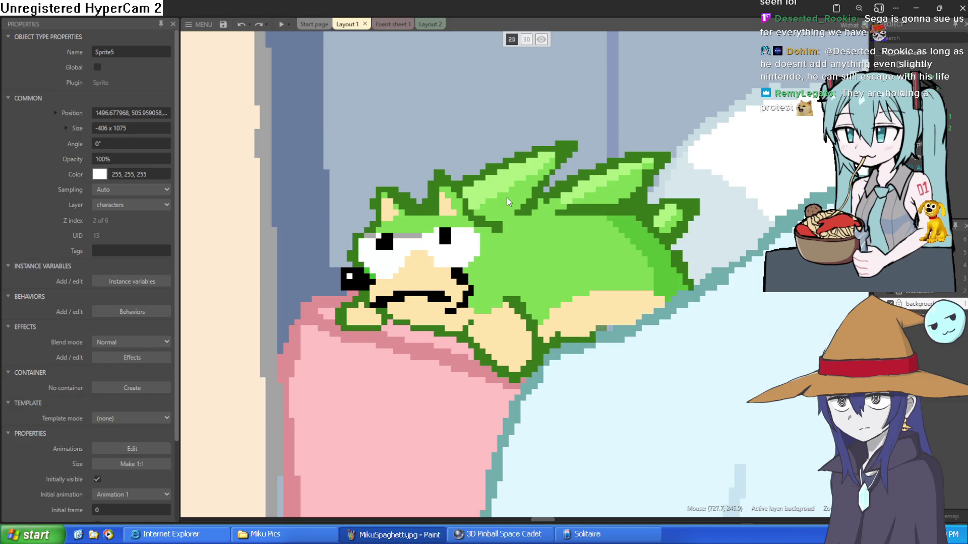
pyautogui.scroll(-2, 506, 196)
pyautogui.scroll(-1, 506, 196)
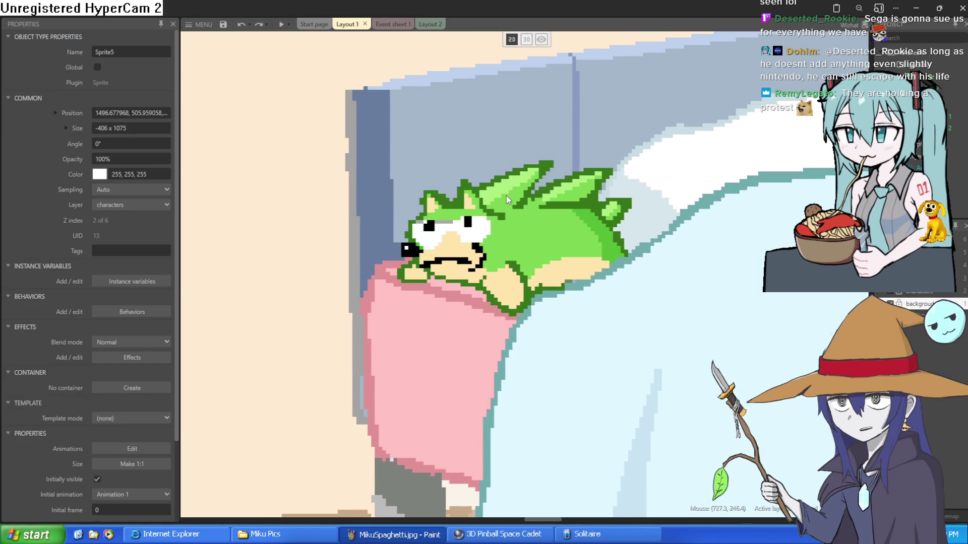
pyautogui.scroll(2, 506, 196)
pyautogui.scroll(-1, 506, 196)
pyautogui.scroll(-1, 506, 195)
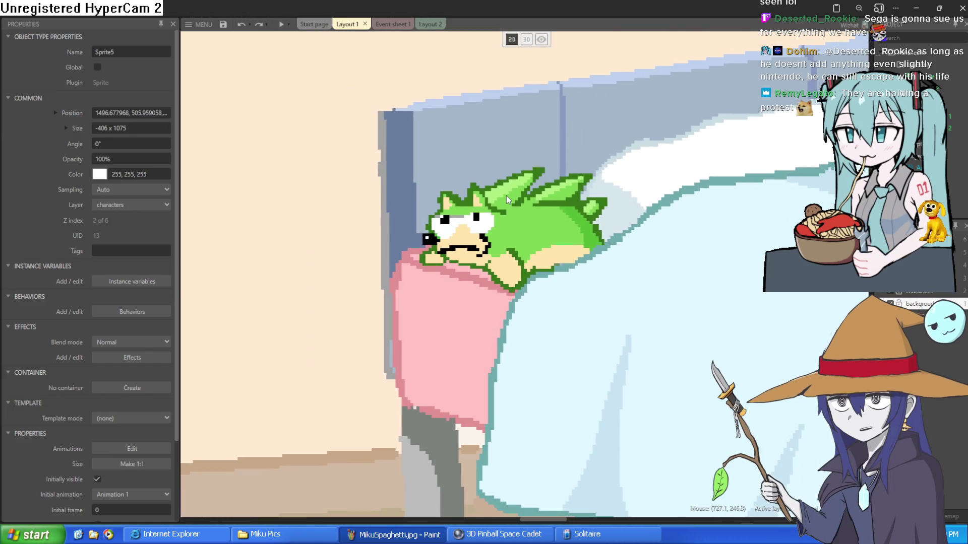
pyautogui.scroll(-4, 504, 196)
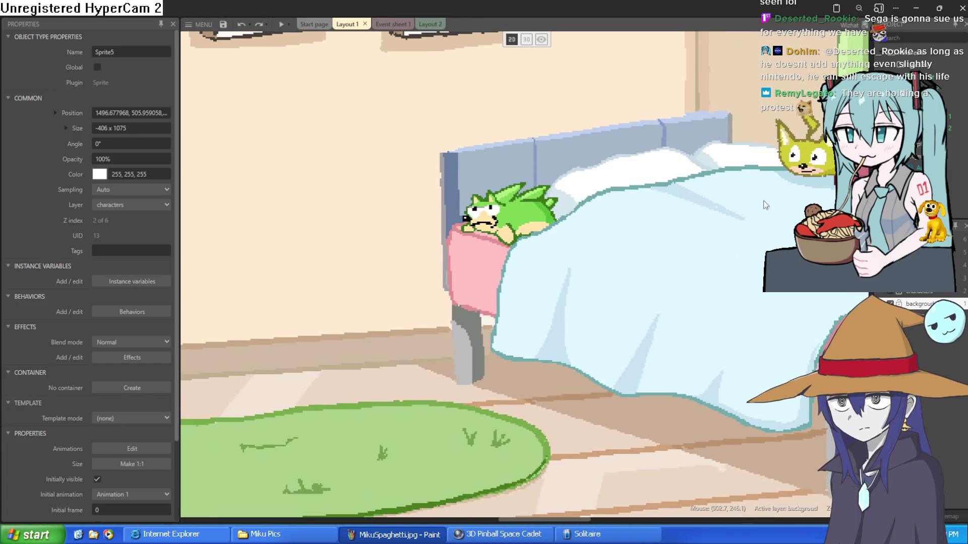
pyautogui.scroll(-2, 771, 203)
pyautogui.scroll(6, 640, 188)
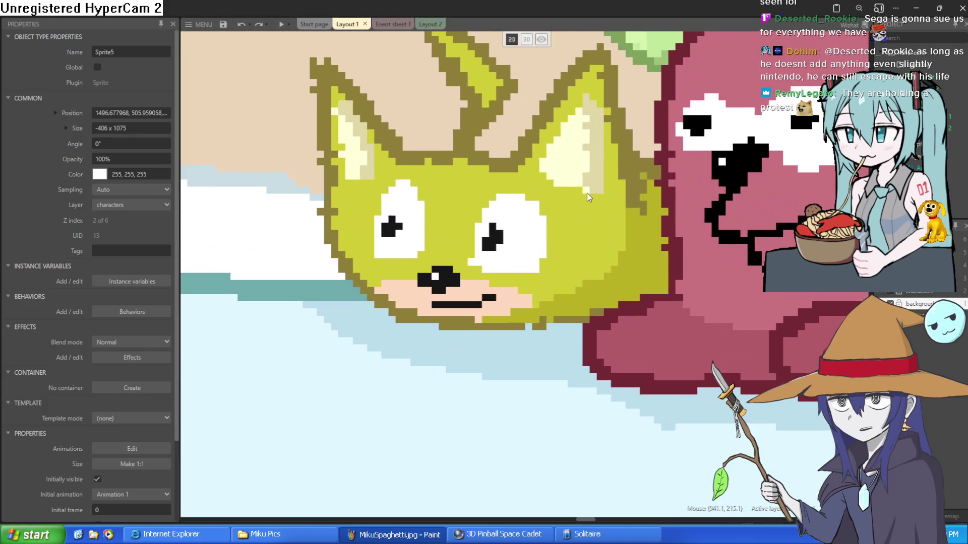
pyautogui.scroll(-4, 587, 192)
pyautogui.scroll(-2, 586, 190)
pyautogui.scroll(4, 585, 189)
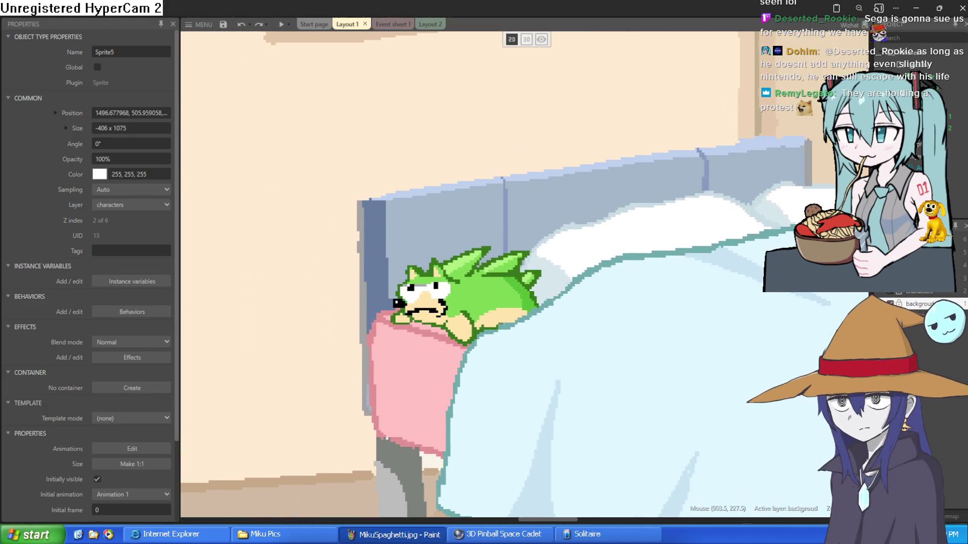
pyautogui.scroll(4, 499, 272)
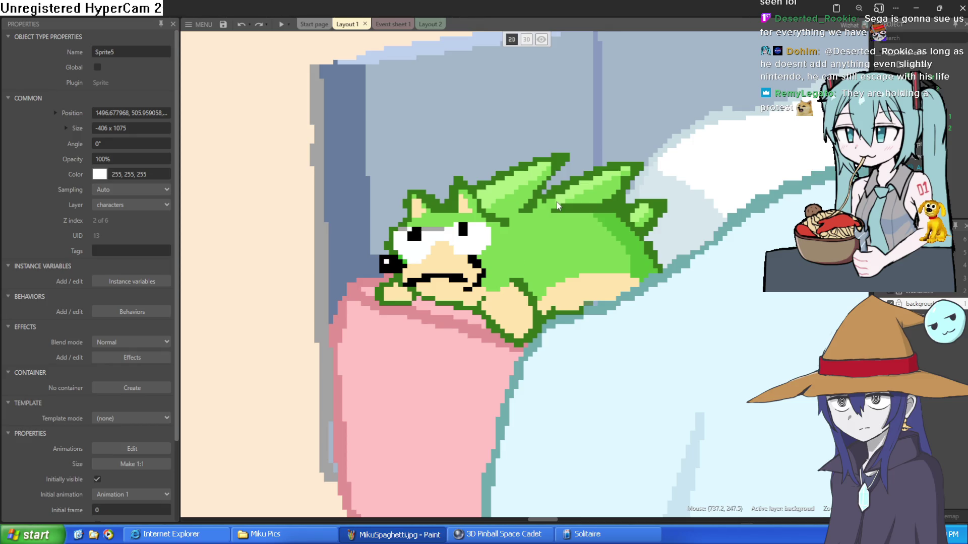
pyautogui.scroll(-1, 557, 205)
pyautogui.scroll(-3, 557, 206)
pyautogui.scroll(3, 560, 217)
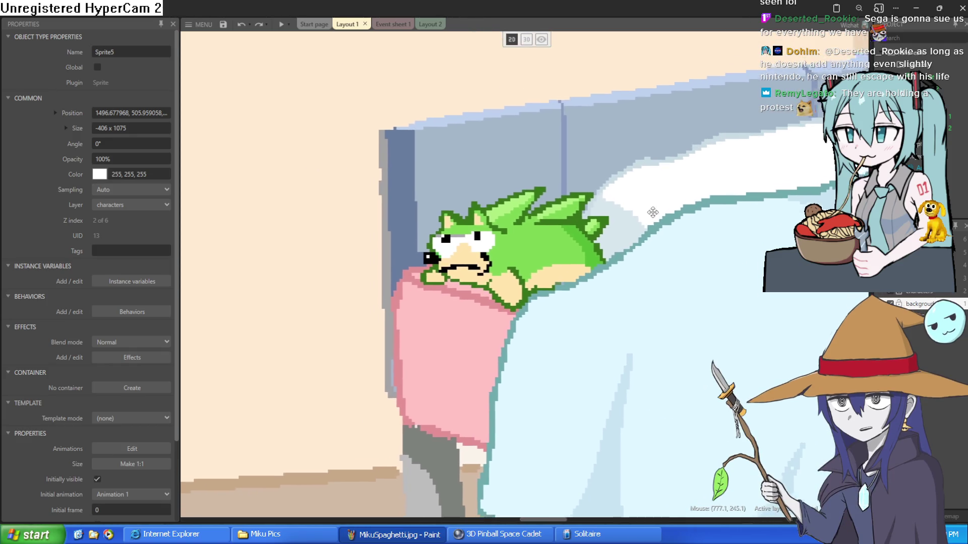
pyautogui.scroll(-3, 560, 218)
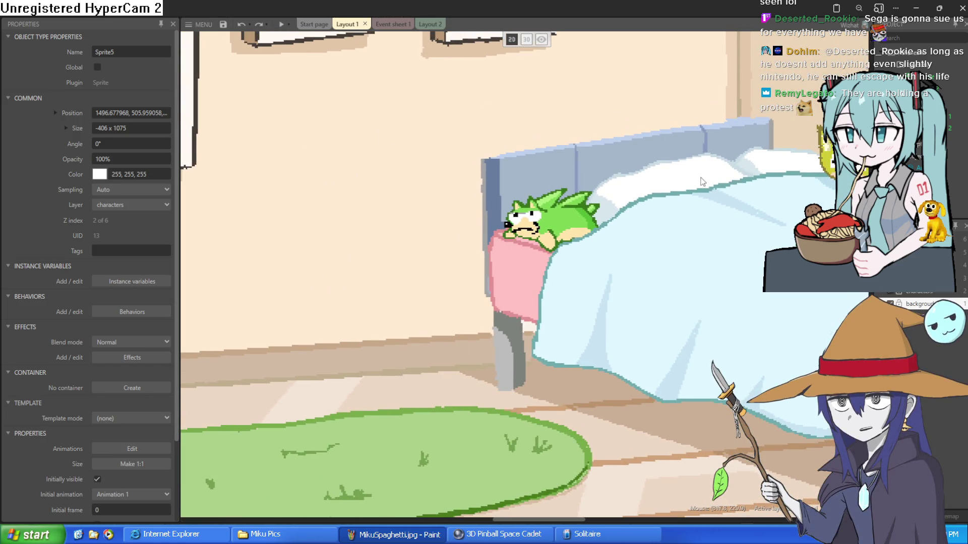
pyautogui.moveTo(746, 180); pyautogui.dragTo(636, 202)
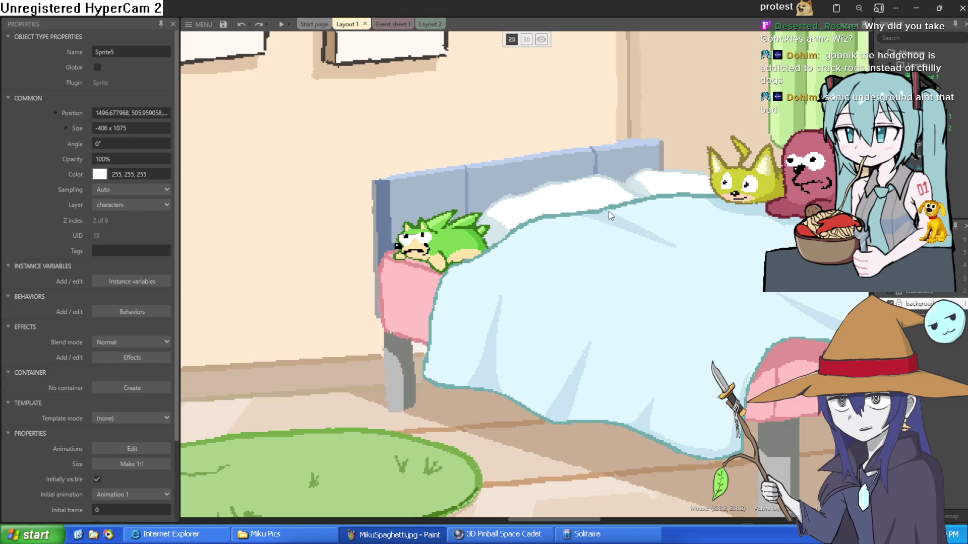
pyautogui.scroll(-5, 609, 210)
pyautogui.scroll(3, 603, 217)
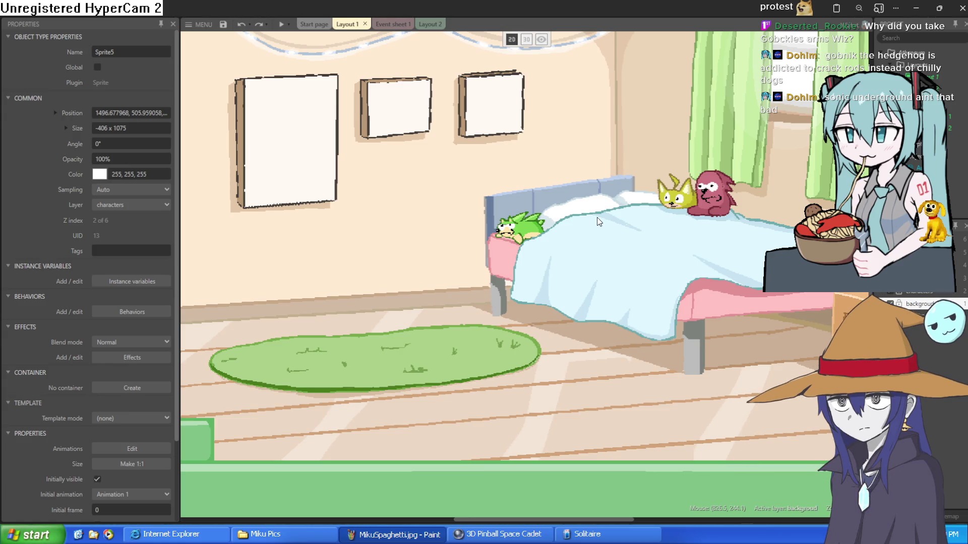
pyautogui.scroll(-3, 597, 222)
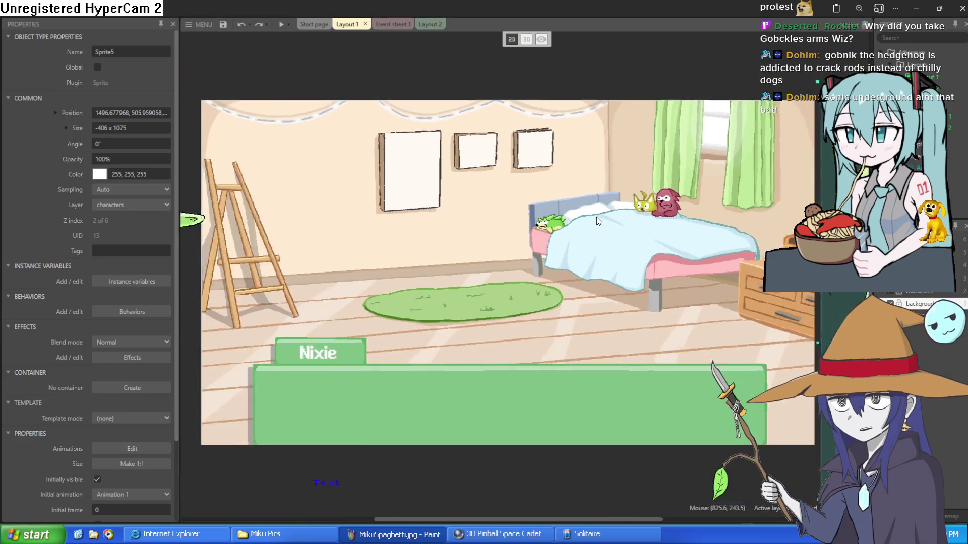
# Step: Pan the bedroom view and place the green goblin girl on the left of the room
pyautogui.scroll(2, 597, 219)
pyautogui.scroll(-2, 592, 212)
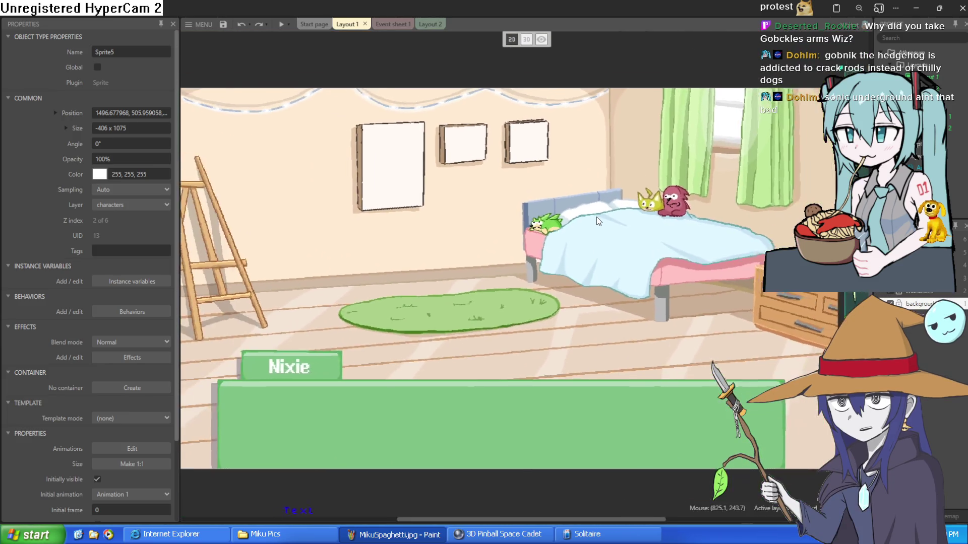
pyautogui.moveTo(590, 209)
pyautogui.mouseDown()
pyautogui.moveTo(605, 197)
pyautogui.moveTo(533, 183)
pyautogui.mouseUp()
pyautogui.scroll(-2, 534, 183)
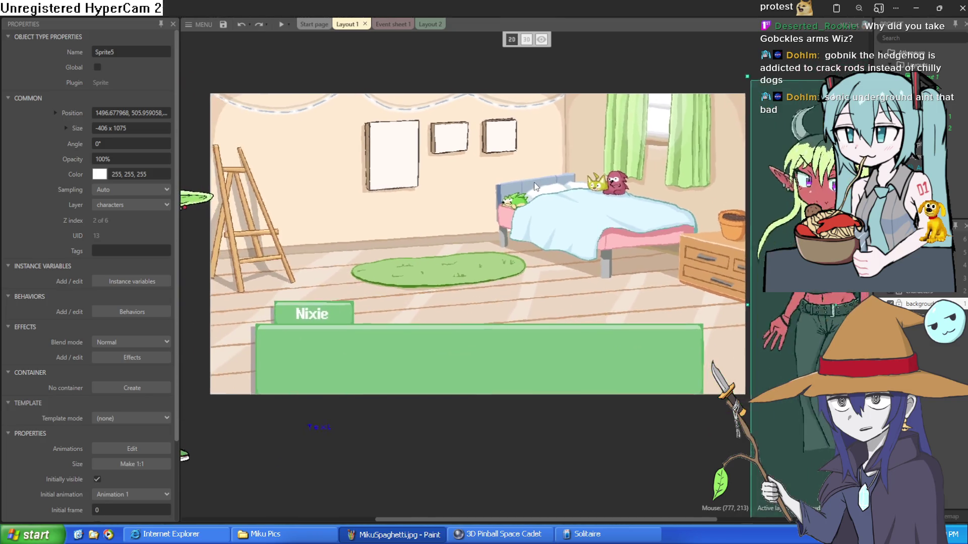
pyautogui.moveTo(534, 217); pyautogui.dragTo(597, 205)
pyautogui.moveTo(239, 255); pyautogui.dragTo(382, 252)
pyautogui.moveTo(679, 296)
pyautogui.mouseDown()
pyautogui.moveTo(655, 292)
pyautogui.moveTo(630, 306)
pyautogui.mouseUp()
# Step: Bring the red demon girl in on the right of the room, then minimise Construct 3
pyautogui.moveTo(837, 302); pyautogui.dragTo(667, 314)
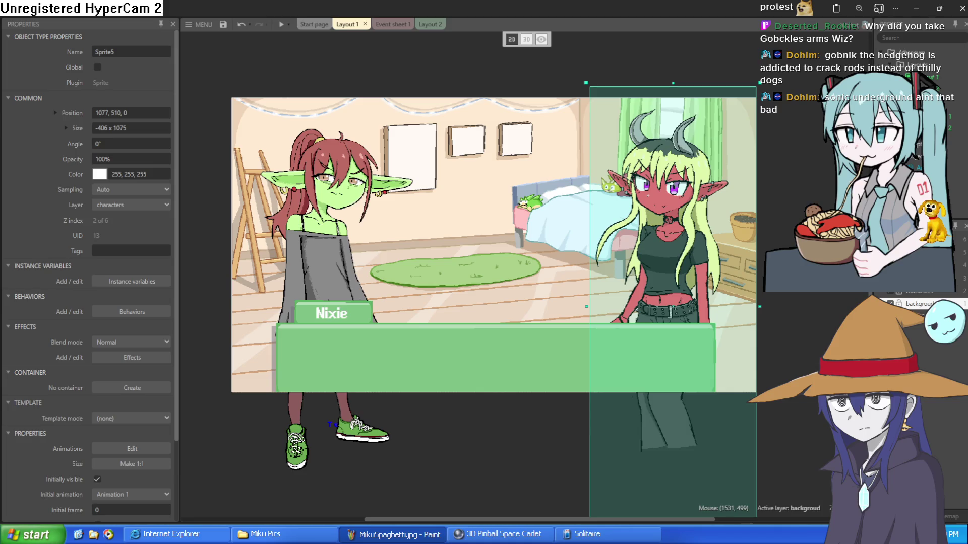
pyautogui.moveTo(700, 279)
pyautogui.mouseDown()
pyautogui.moveTo(736, 272)
pyautogui.moveTo(727, 267)
pyautogui.mouseUp()
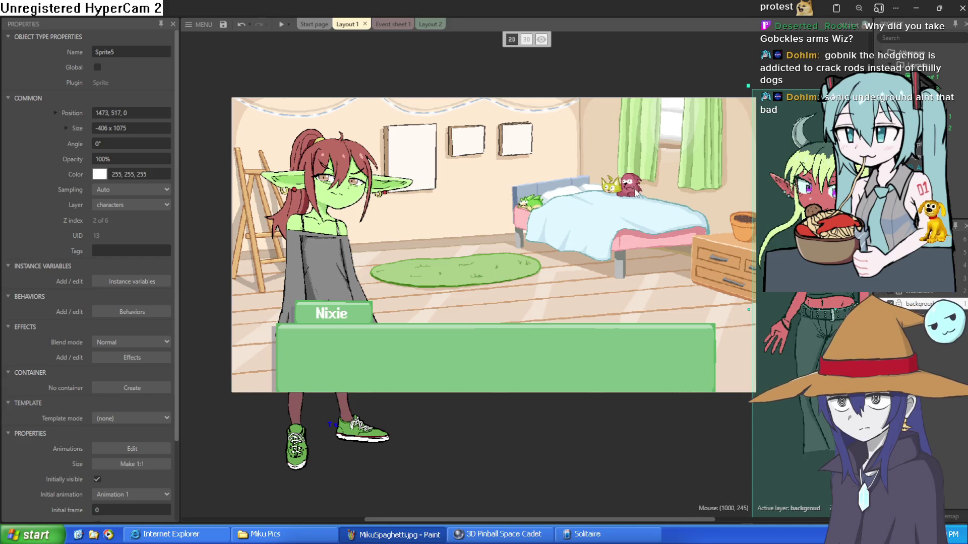
pyautogui.scroll(8, 634, 187)
pyautogui.scroll(-5, 725, 195)
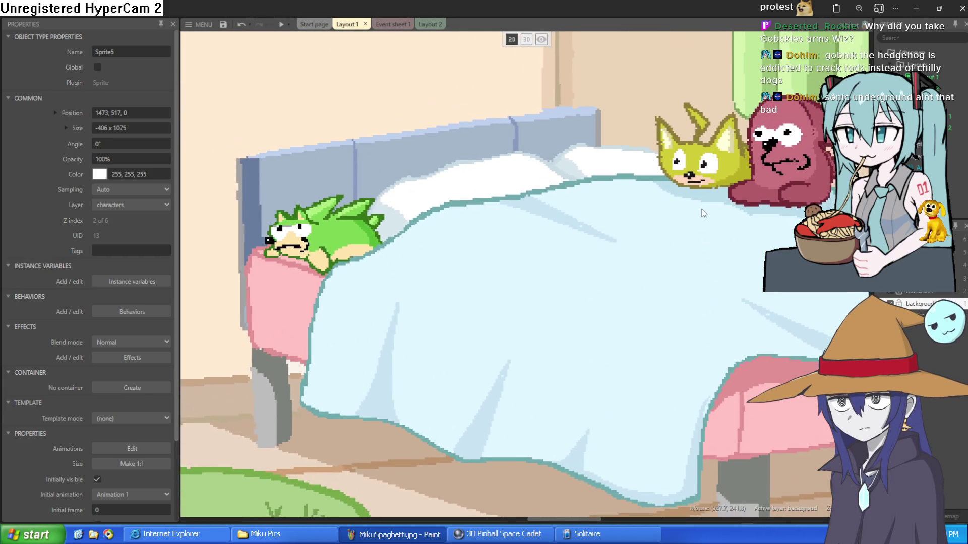
pyautogui.scroll(3, 698, 218)
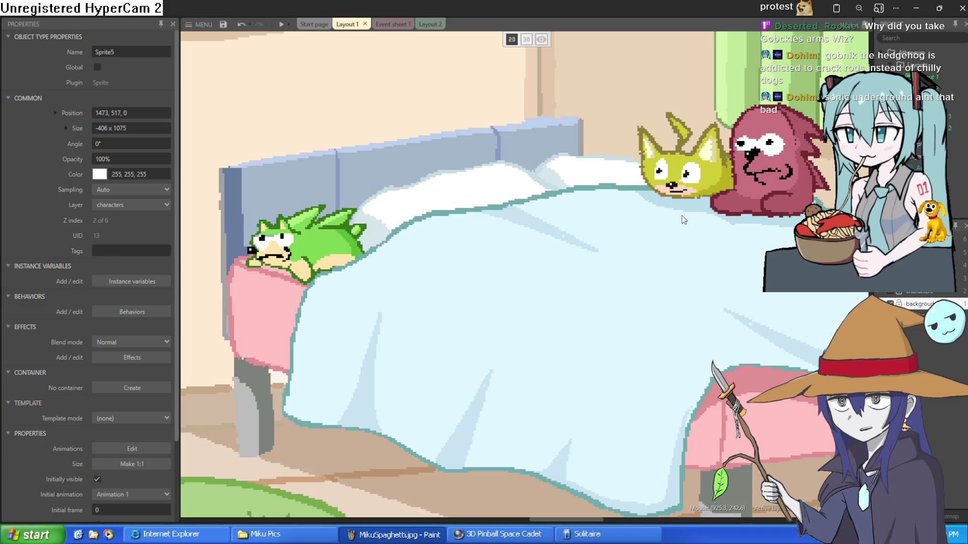
pyautogui.scroll(-5, 683, 218)
pyautogui.scroll(3, 662, 258)
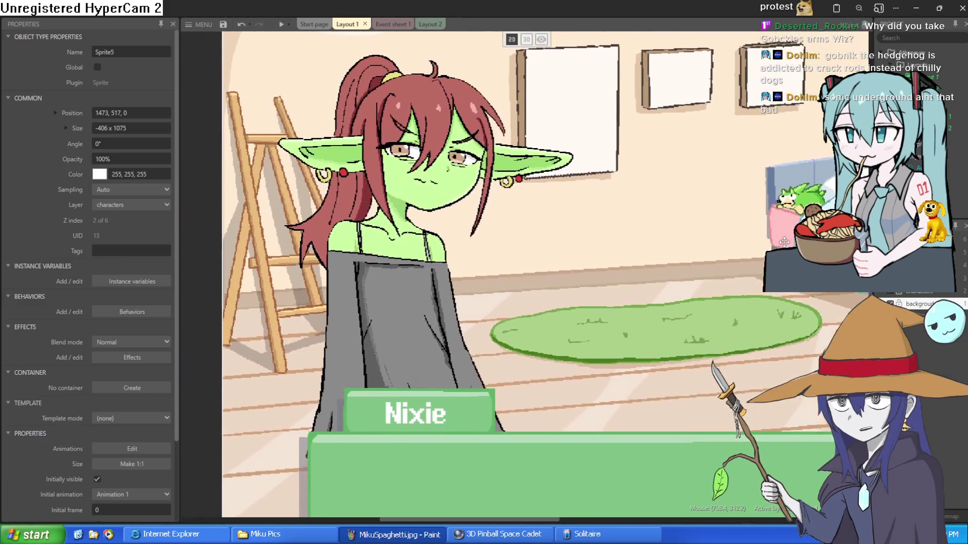
pyautogui.scroll(-3, 663, 257)
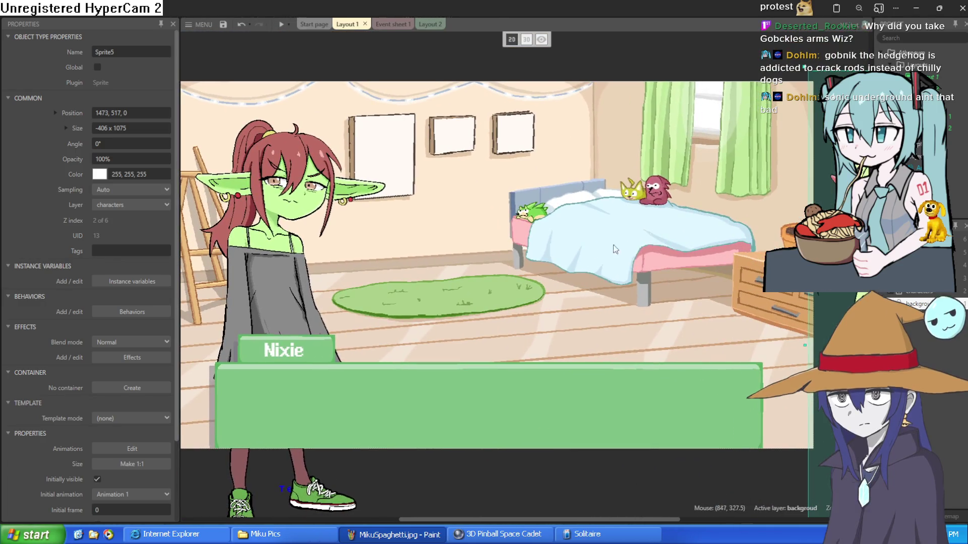
pyautogui.moveTo(829, 263); pyautogui.dragTo(619, 252)
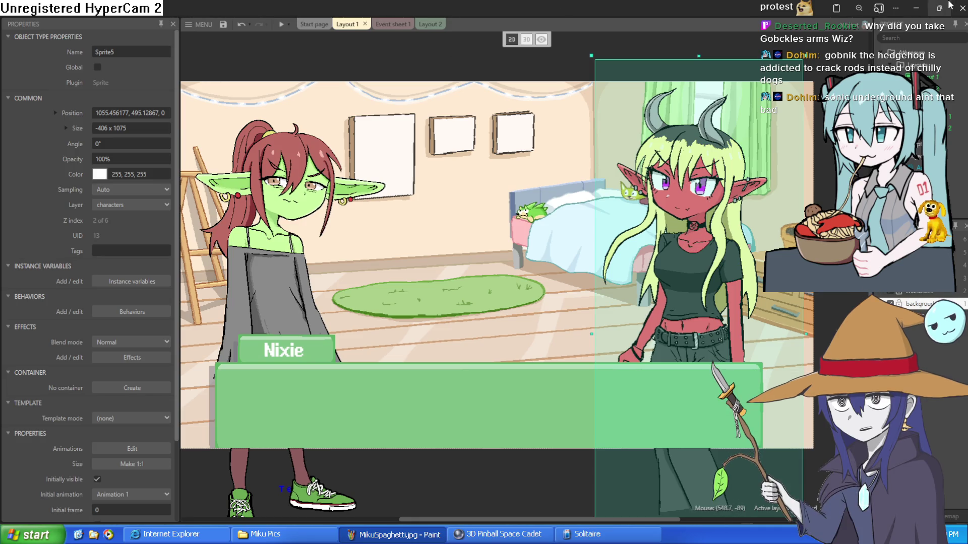
pyautogui.click(916, 8)
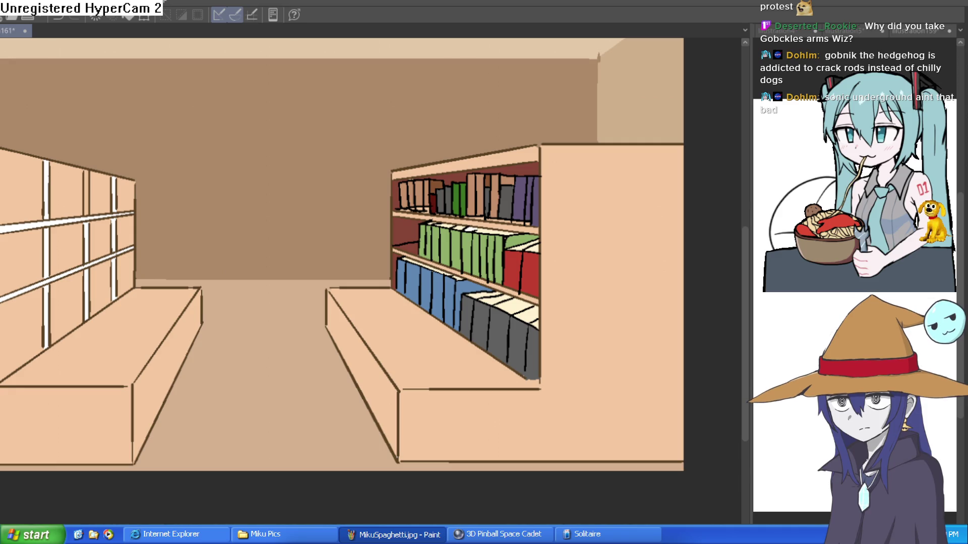
# Step: Shift the bookshelf drawing, then switch through the document tabs to Illustration161-2
pyautogui.moveTo(395, 288)
pyautogui.mouseDown()
pyautogui.moveTo(431, 289)
pyautogui.moveTo(469, 335)
pyautogui.moveTo(524, 335)
pyautogui.moveTo(500, 338)
pyautogui.mouseUp()
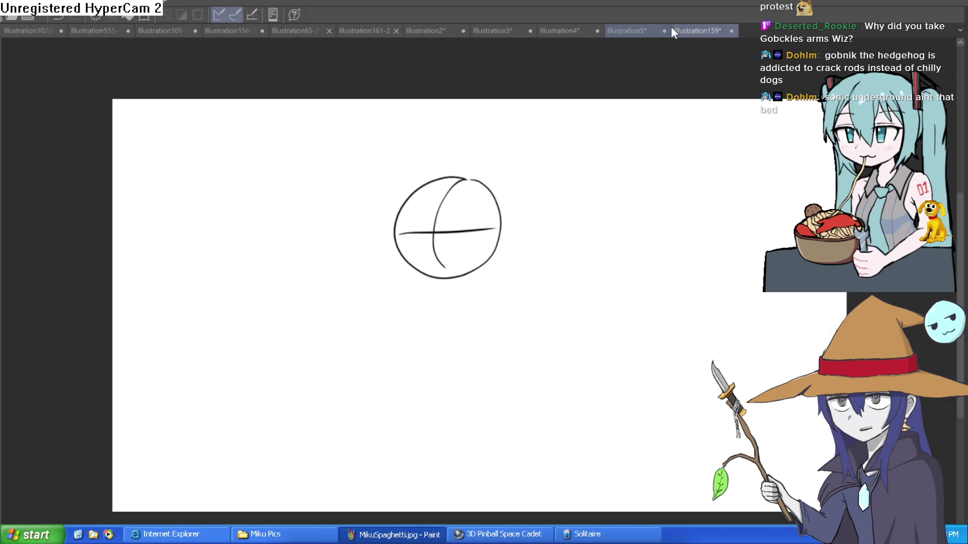
pyautogui.click(632, 27)
pyautogui.click(554, 29)
pyautogui.click(498, 31)
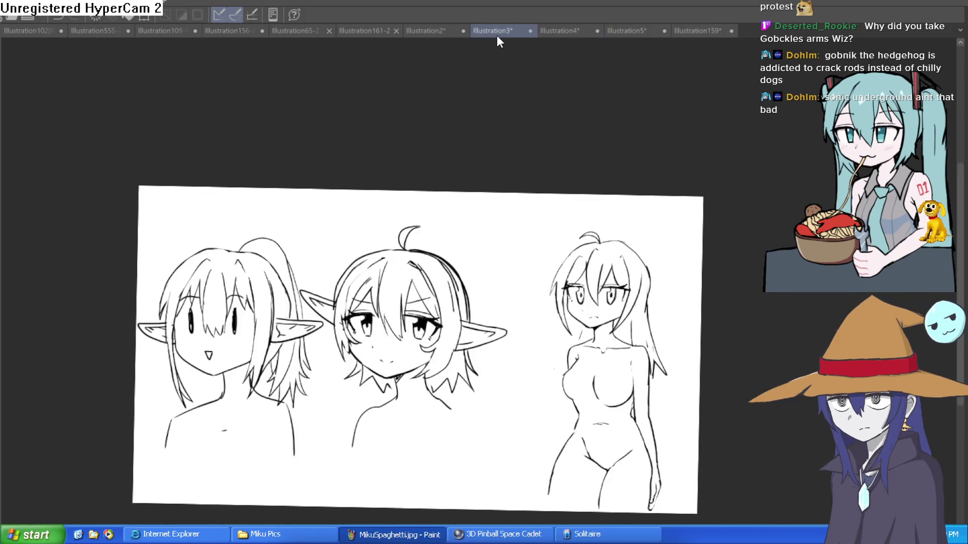
pyautogui.click(428, 29)
pyautogui.click(361, 29)
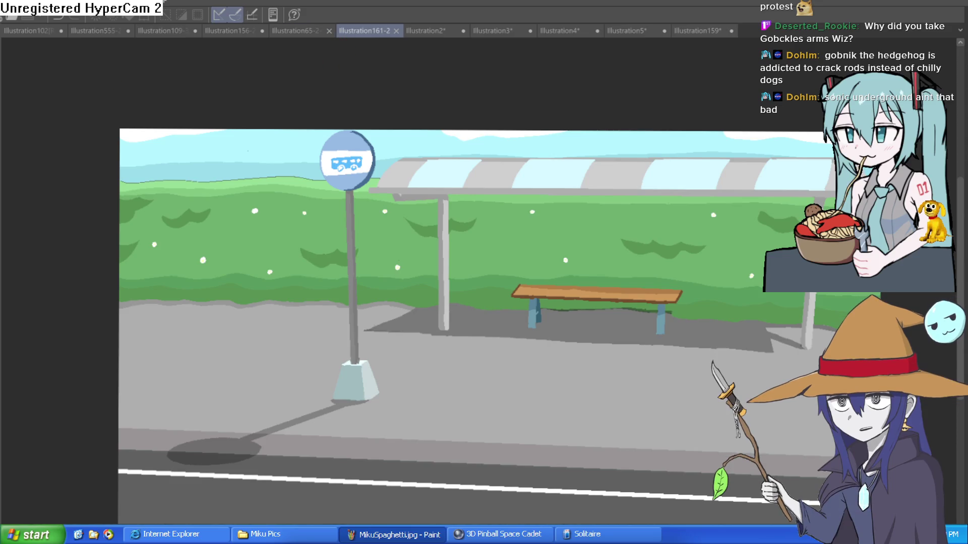
pyautogui.scroll(1, 380, 265)
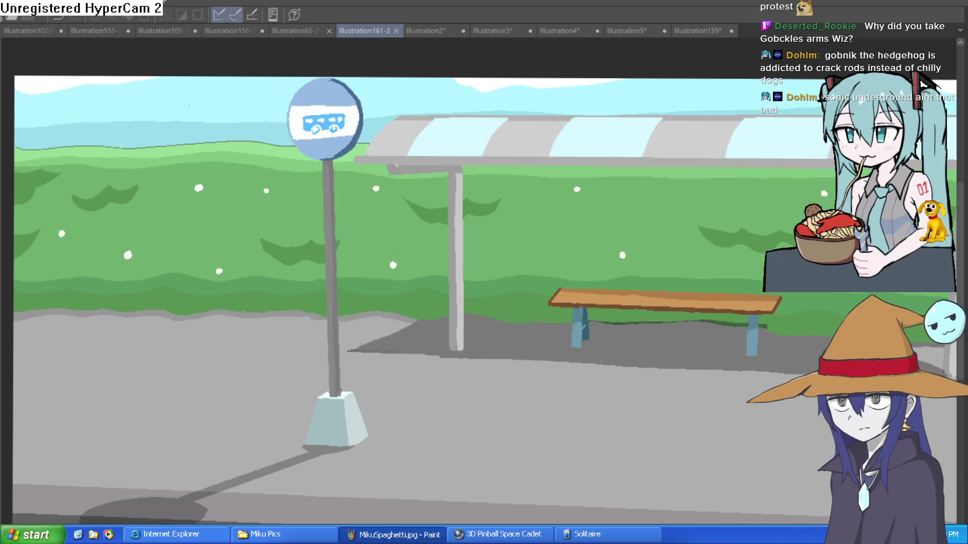
pyautogui.moveTo(648, 322)
pyautogui.mouseDown()
pyautogui.moveTo(591, 332)
pyautogui.moveTo(559, 353)
pyautogui.moveTo(576, 329)
pyautogui.mouseUp()
pyautogui.scroll(-3, 591, 332)
pyautogui.scroll(2, 566, 352)
pyautogui.scroll(-1, 566, 352)
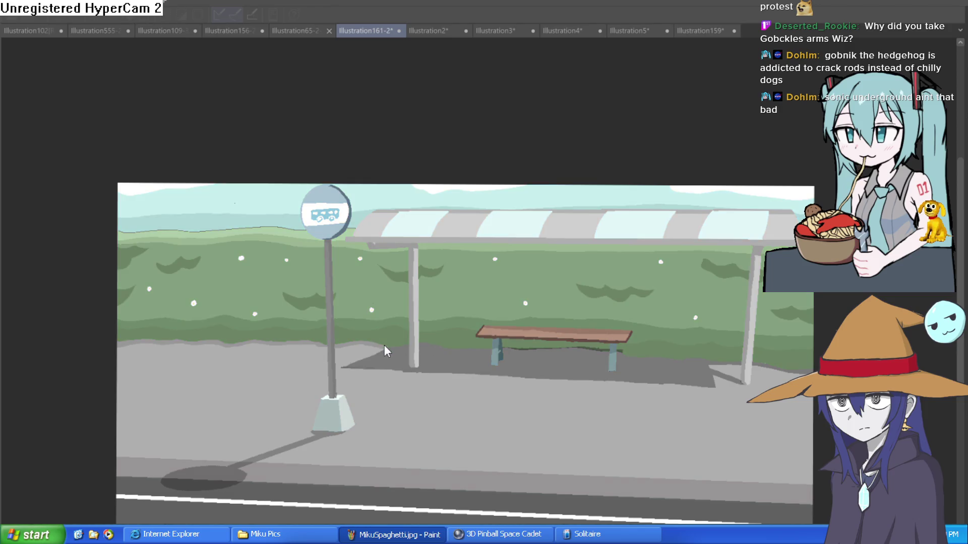
pyautogui.hotkey('ctrl', 'z')
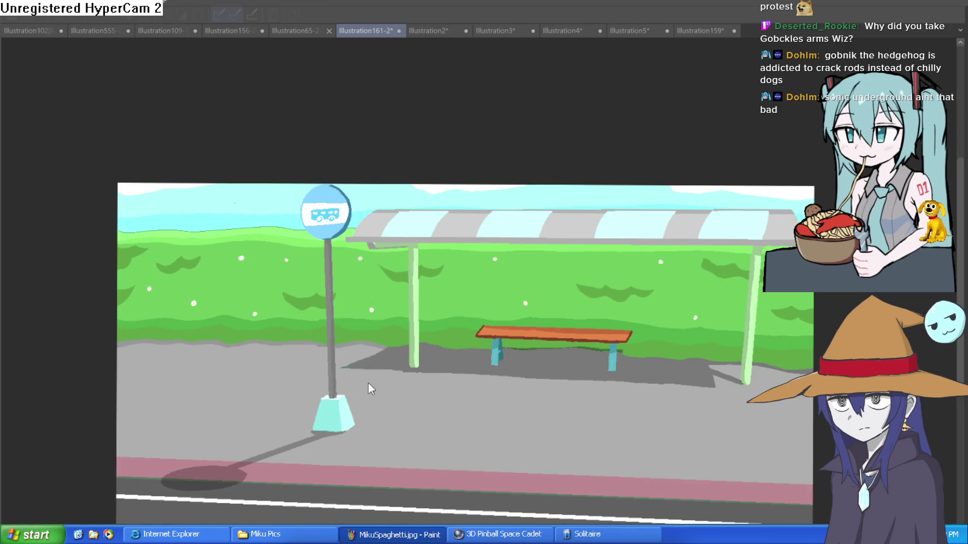
pyautogui.hotkey('ctrl', 'y')
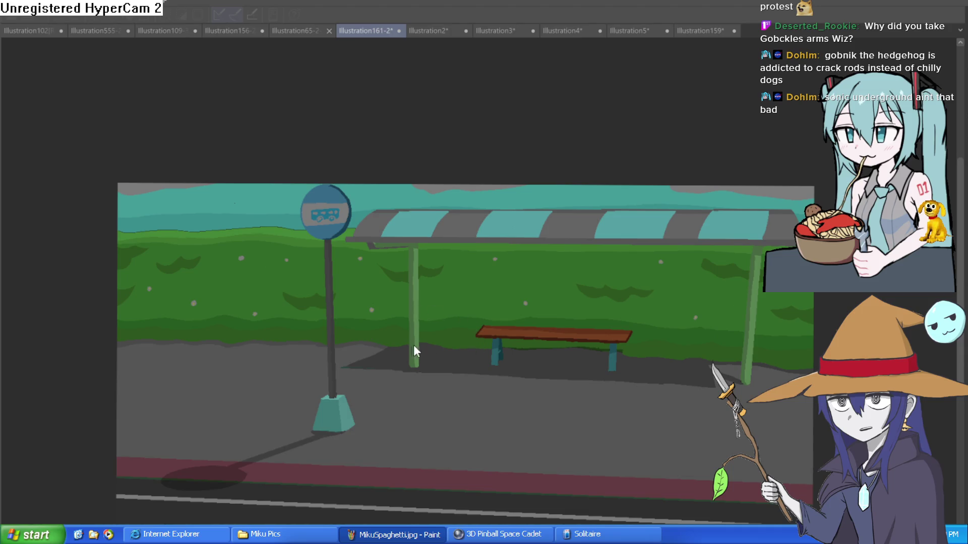
pyautogui.hotkey('ctrl', 'y')
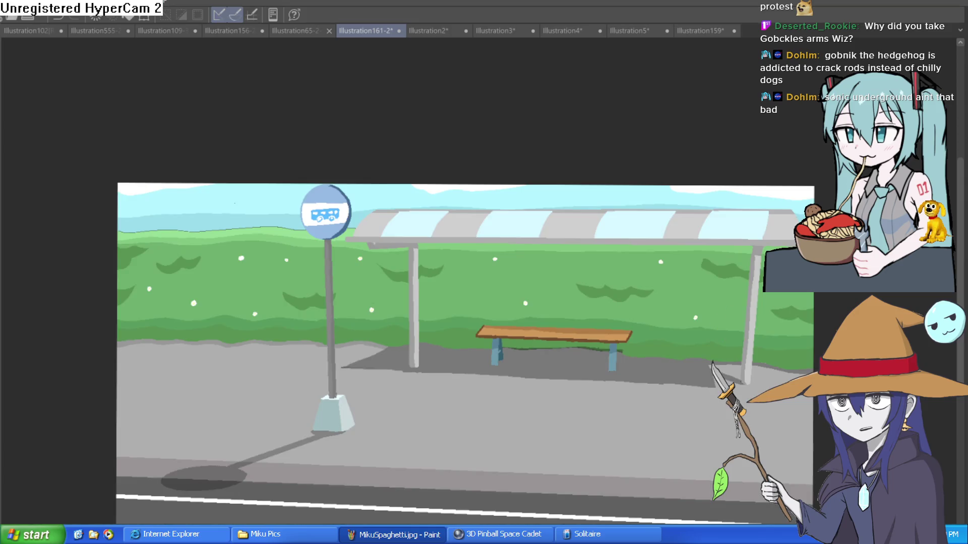
pyautogui.moveTo(627, 363); pyautogui.dragTo(623, 320)
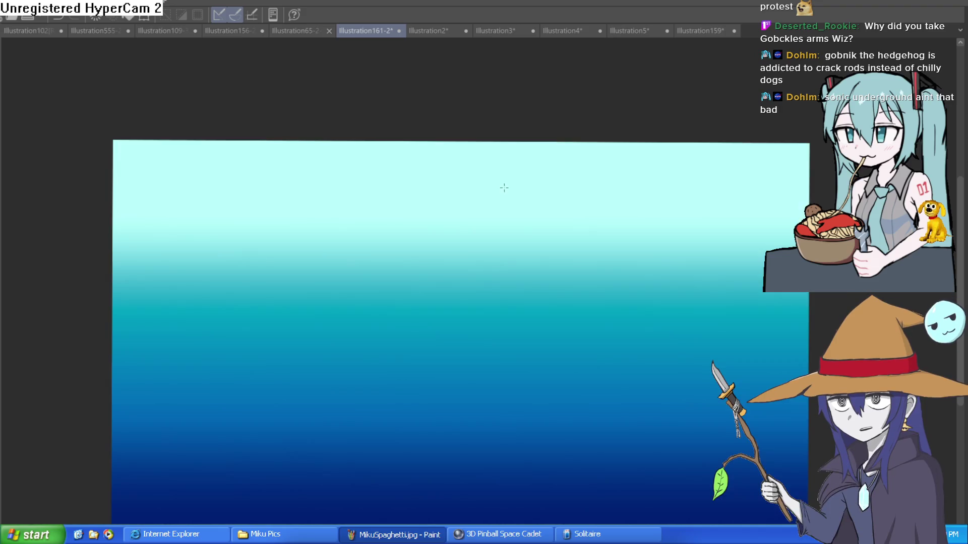
pyautogui.moveTo(457, 251); pyautogui.dragTo(457, 520)
pyautogui.hotkey('ctrl', 'z')
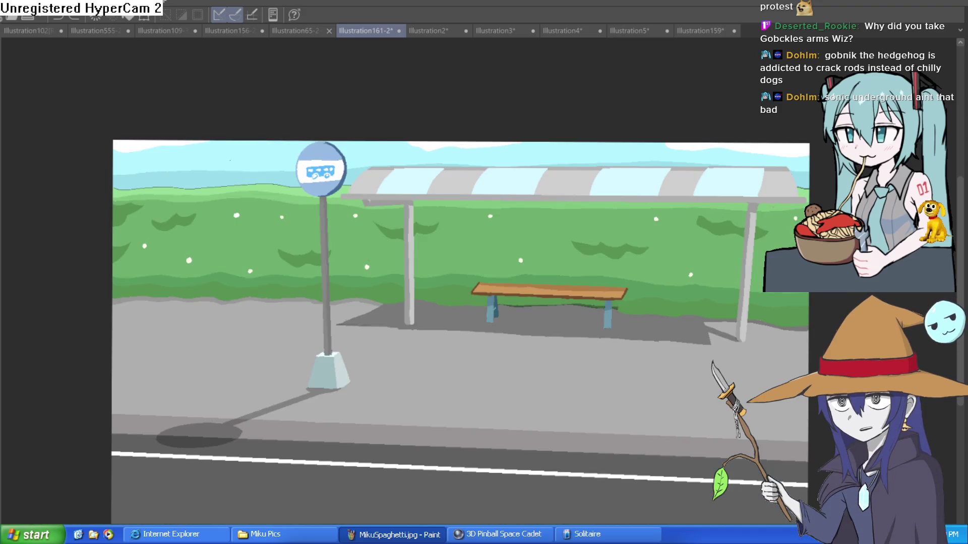
pyautogui.moveTo(462, 163); pyautogui.dragTo(462, 458)
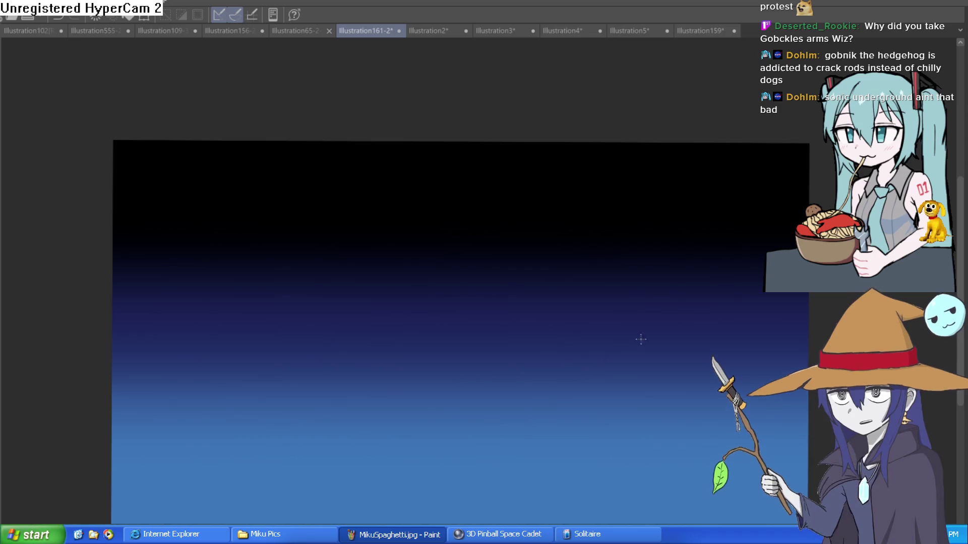
pyautogui.hotkey('ctrl', 'z')
pyautogui.hotkey('ctrl', 'y')
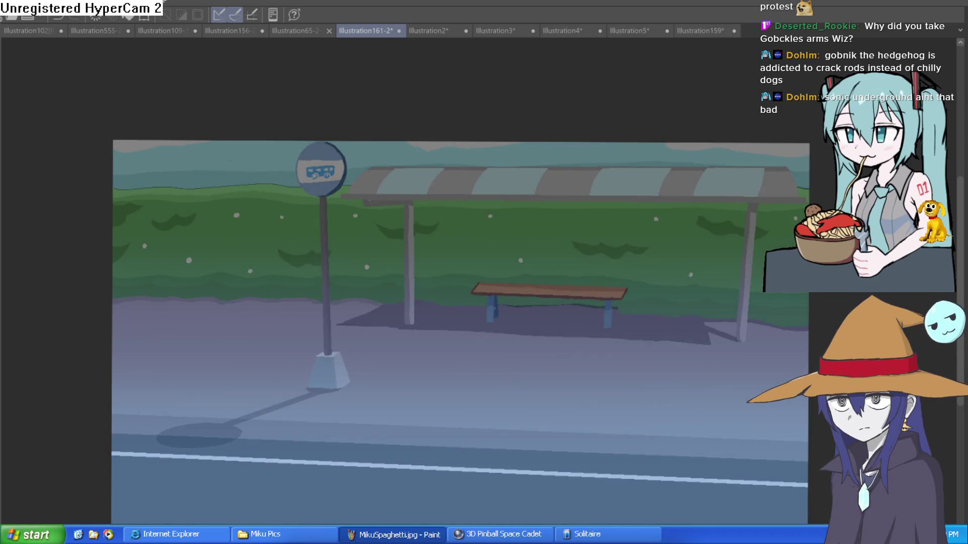
pyautogui.hotkey('ctrl', 'z')
pyautogui.hotkey('ctrl', 'y')
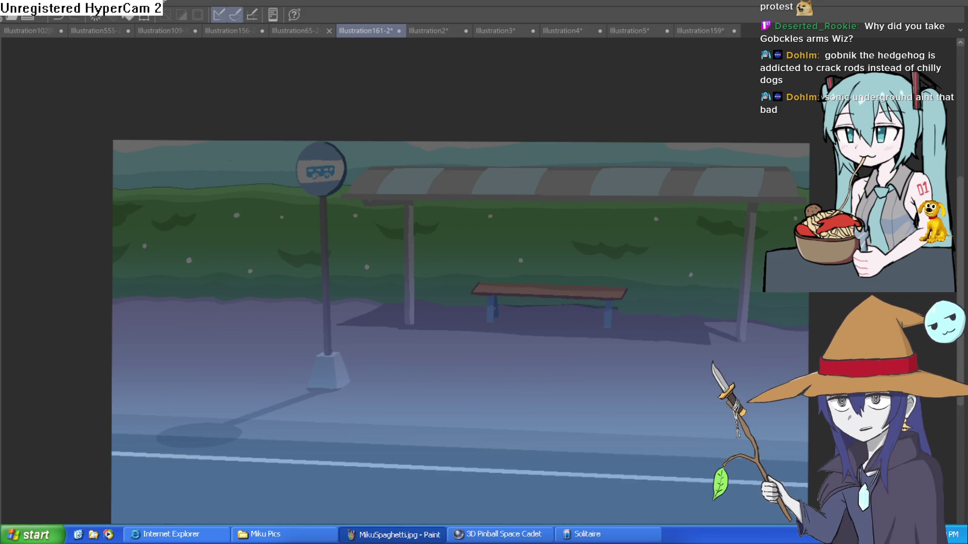
pyautogui.moveTo(604, 410); pyautogui.dragTo(606, 352)
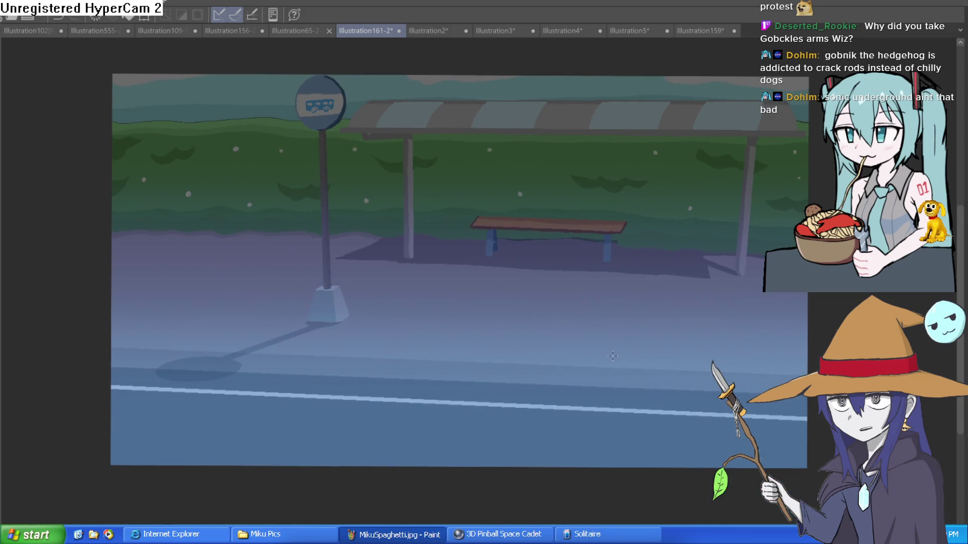
pyautogui.hotkey('ctrl', 'z')
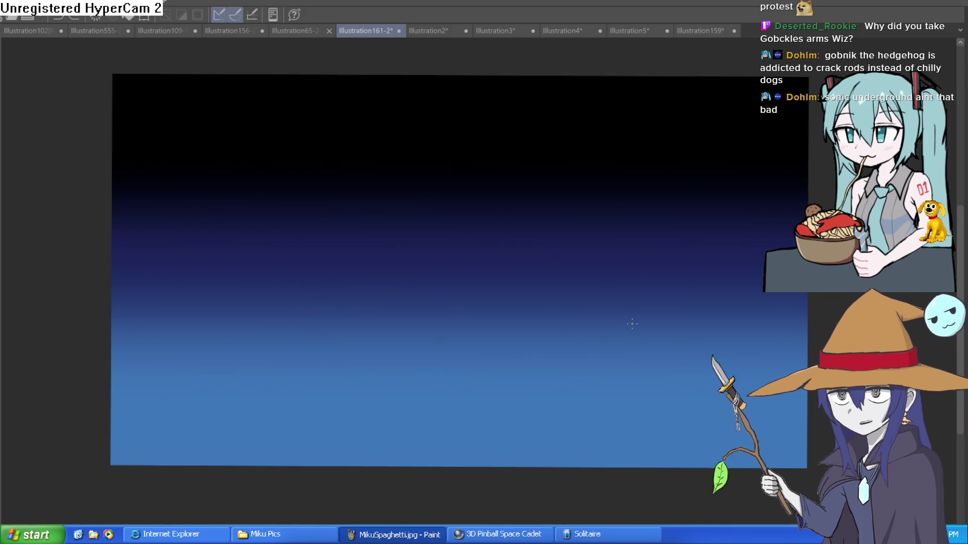
pyautogui.hotkey('ctrl', 'y')
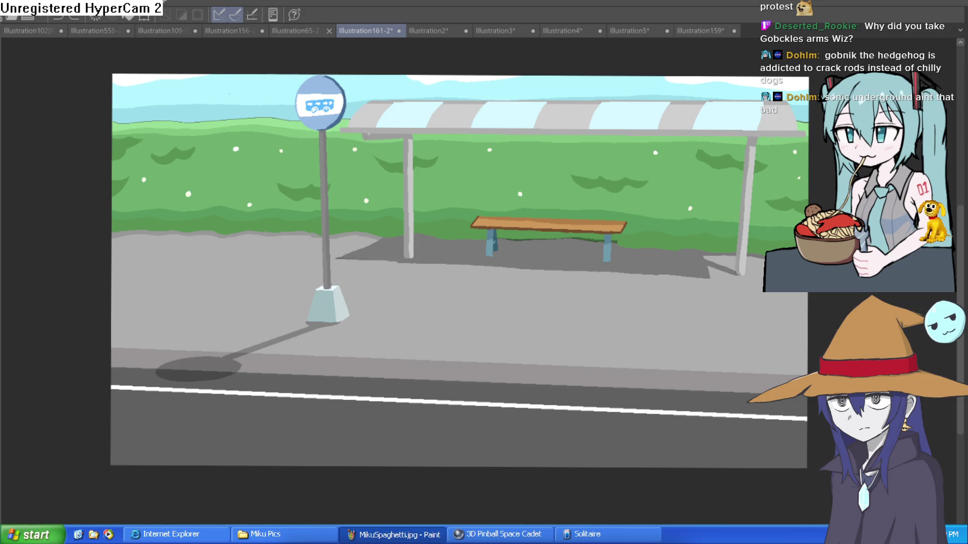
pyautogui.click(546, 319)
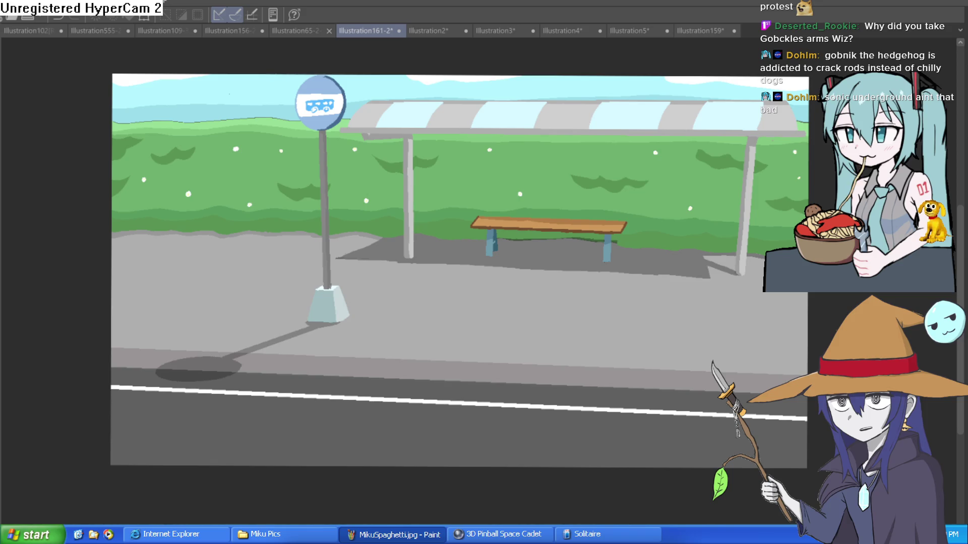
# Step: Fill the left and right sky and the sliver by the roof dark navy, redoing one fill
pyautogui.click(258, 93)
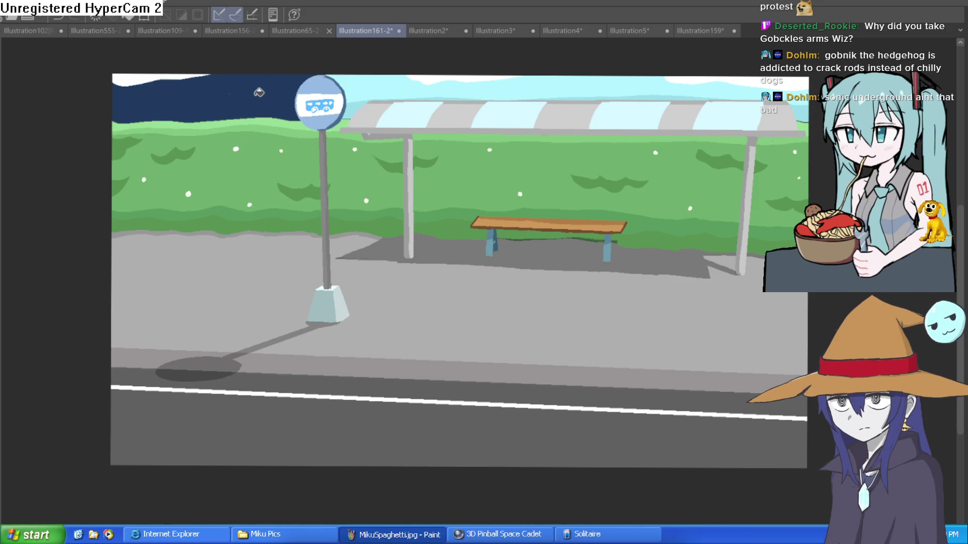
pyautogui.click(367, 94)
pyautogui.moveTo(616, 176); pyautogui.dragTo(598, 238)
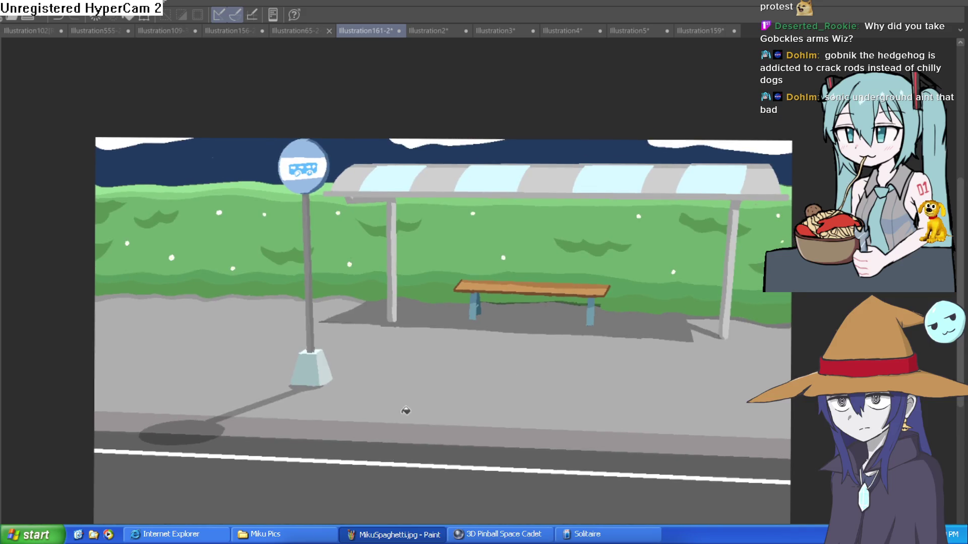
pyautogui.hotkey('ctrl', 'z')
pyautogui.hotkey('ctrl', 'z')
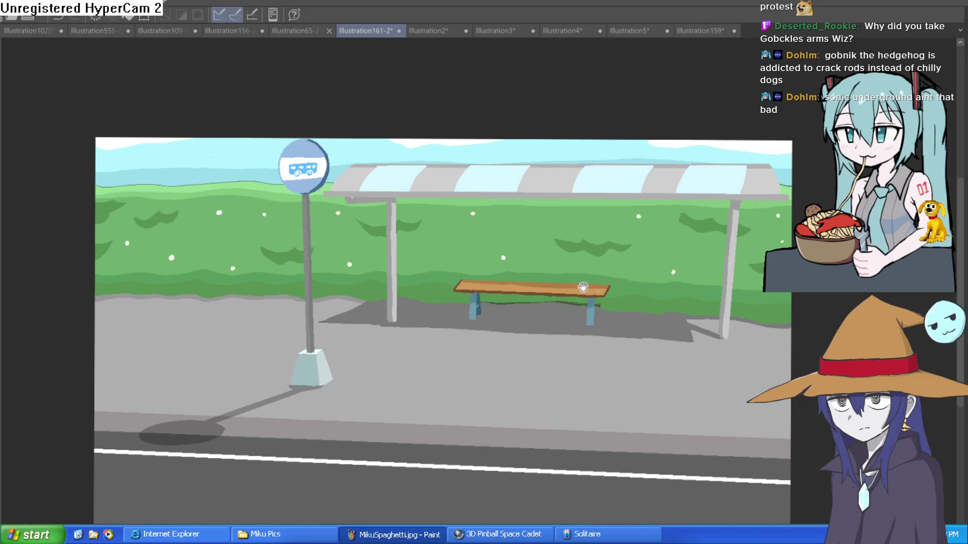
pyautogui.moveTo(597, 287); pyautogui.dragTo(608, 341)
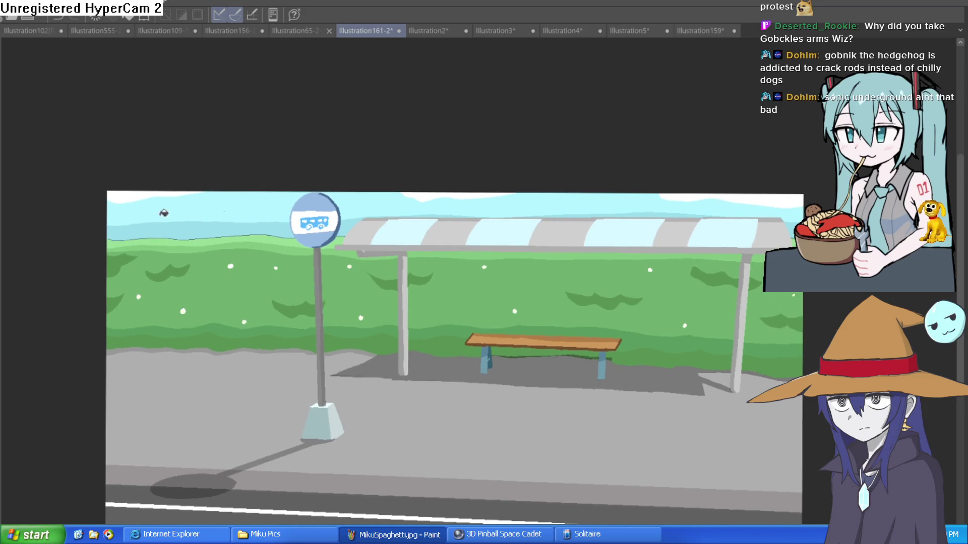
pyautogui.click(237, 205)
pyautogui.click(411, 199)
pyautogui.click(355, 221)
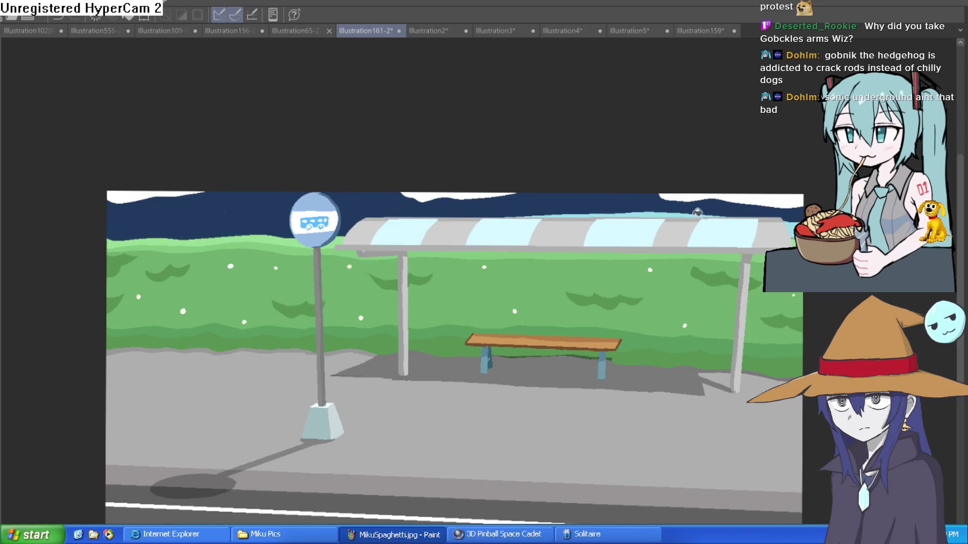
# Step: Fill the light-blue sliver above the shelter and the three white sky patches navy
pyautogui.click(678, 214)
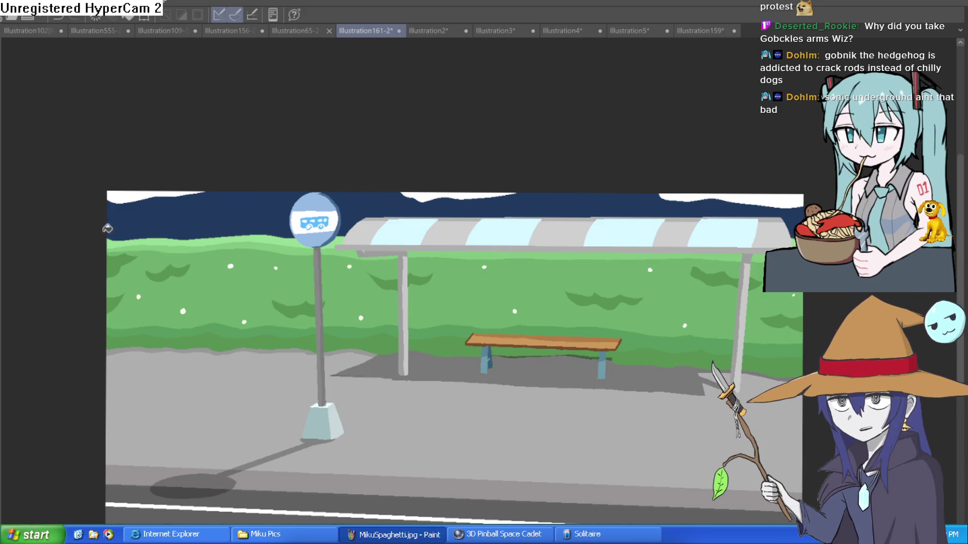
pyautogui.click(173, 167)
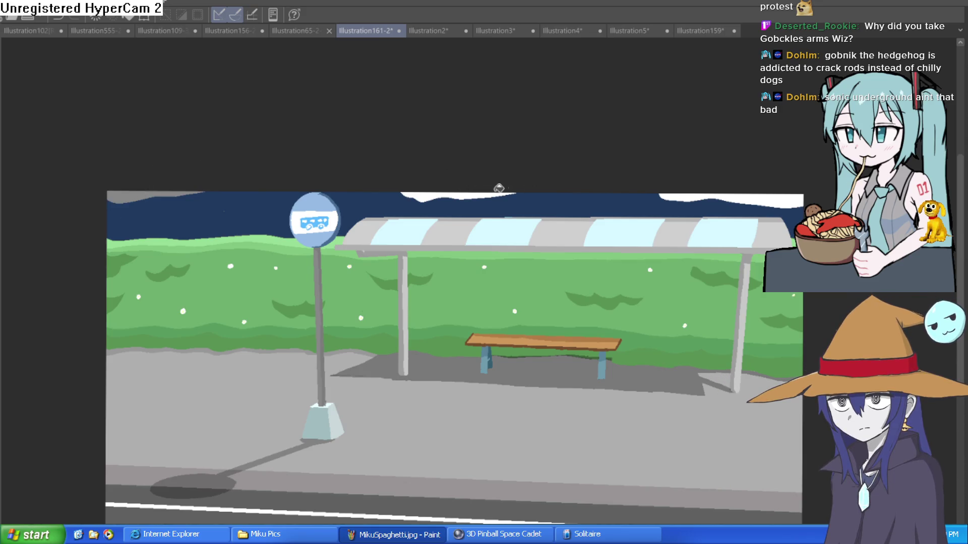
pyautogui.click(485, 192)
pyautogui.click(750, 194)
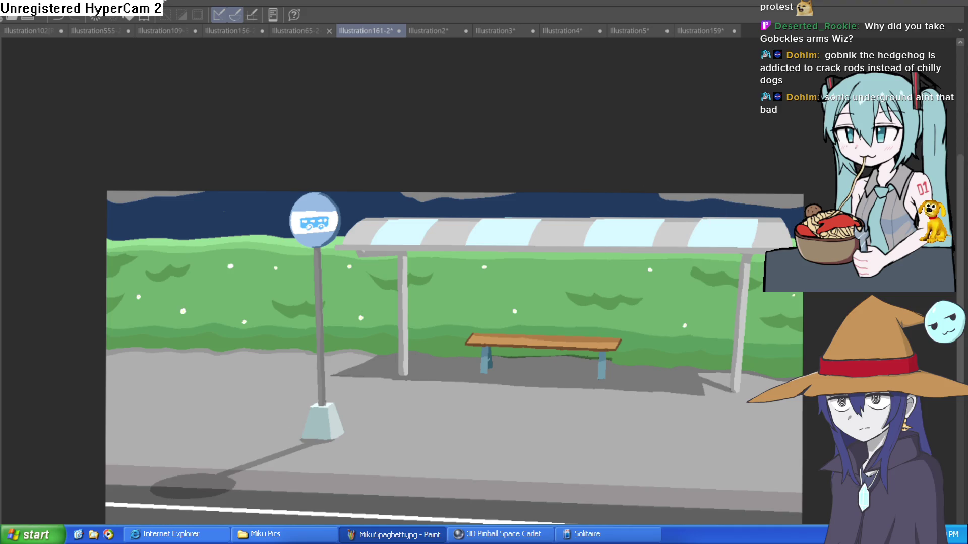
pyautogui.moveTo(154, 515); pyautogui.dragTo(135, 478)
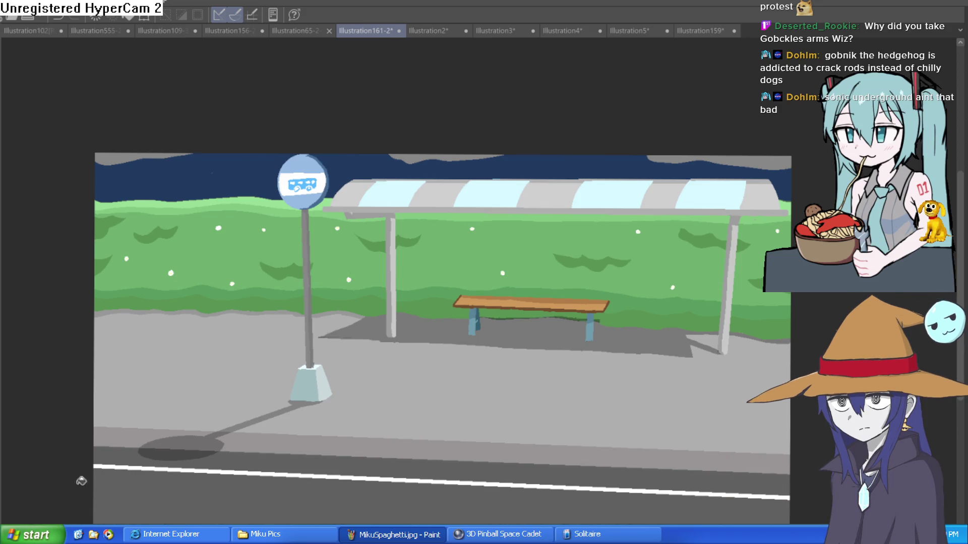
pyautogui.moveTo(209, 449); pyautogui.dragTo(215, 437)
pyautogui.click(215, 436)
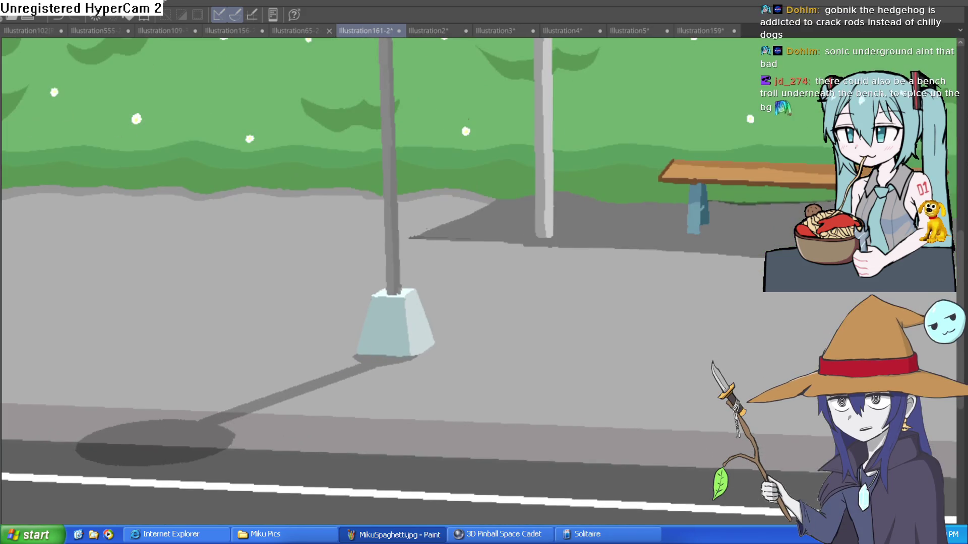
# Step: Remove the pole's diagonal shadow stripe, its upper tail and the elliptical road shadow
pyautogui.hotkey('ctrl', 'z')
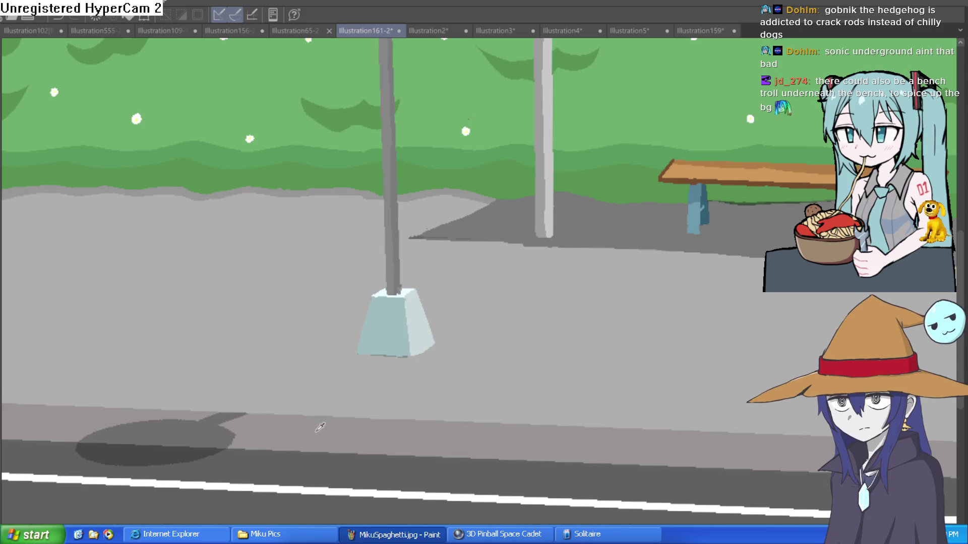
pyautogui.hotkey('ctrl', 'z')
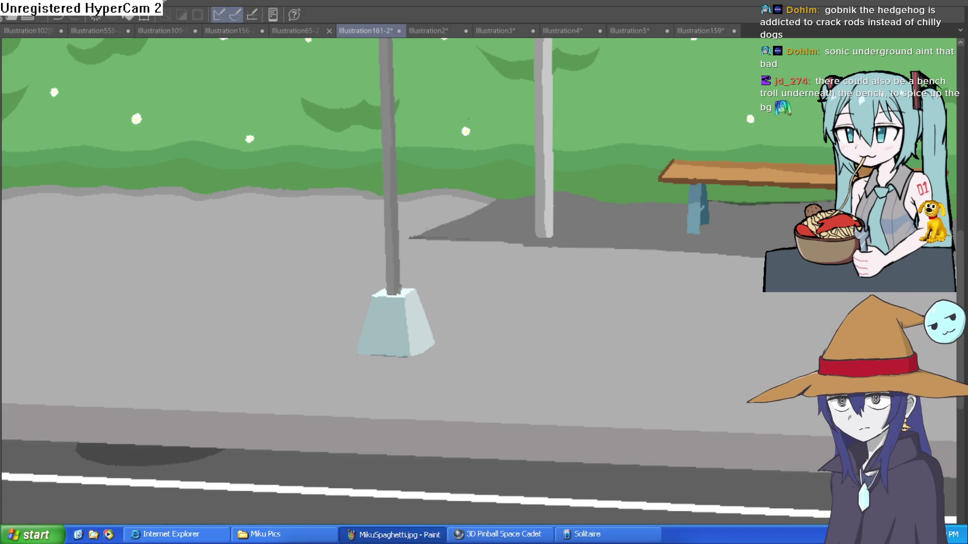
pyautogui.hotkey('ctrl', 'z')
pyautogui.scroll(-5, 315, 394)
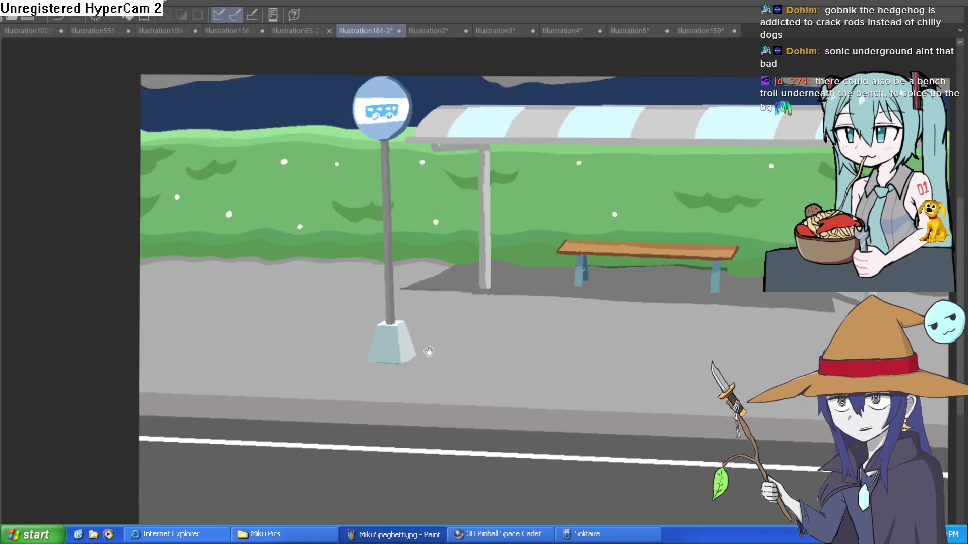
pyautogui.scroll(2, 428, 430)
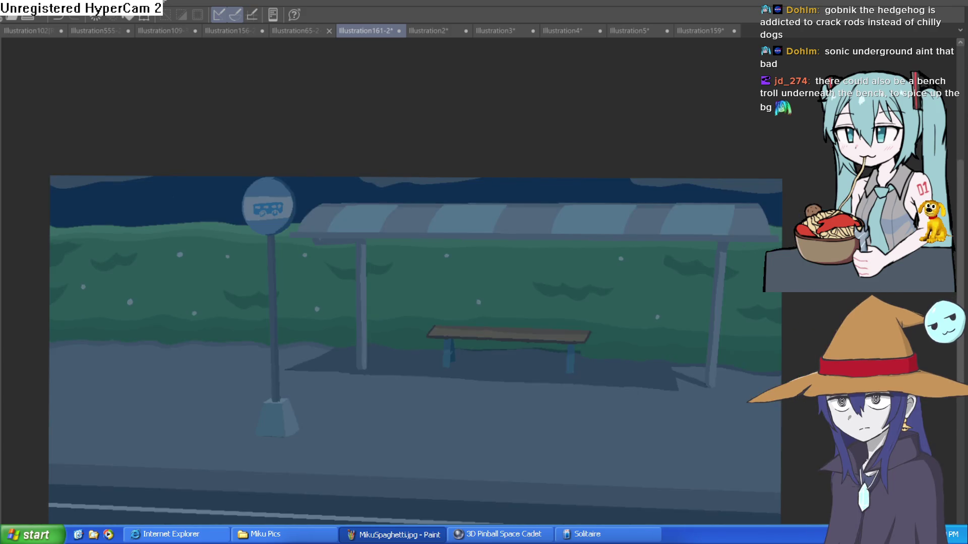
# Step: Darken the whole illustration with a night-blue tint, discarding a stray painted moon
pyautogui.moveTo(734, 404); pyautogui.dragTo(727, 320)
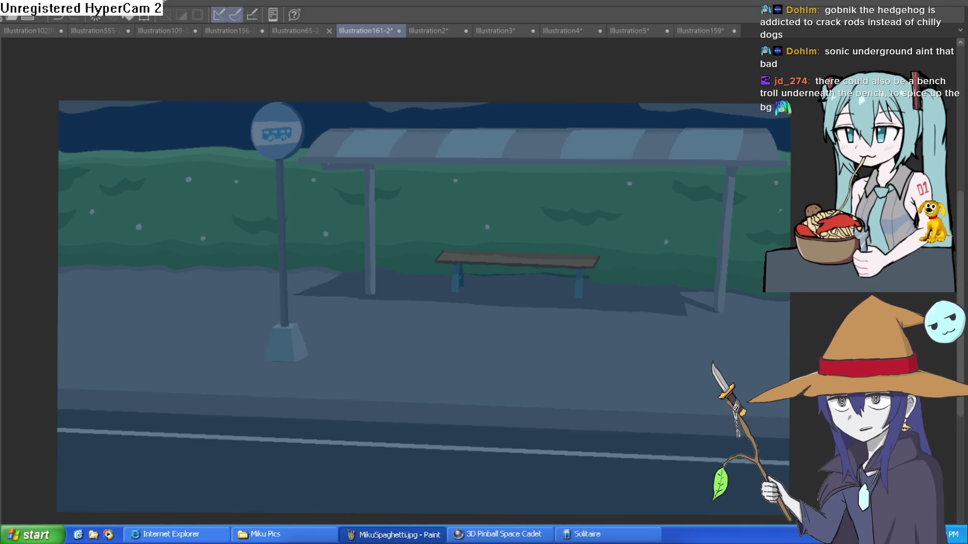
pyautogui.scroll(3, 166, 121)
pyautogui.moveTo(233, 189); pyautogui.dragTo(237, 155)
pyautogui.hotkey('ctrl', 'z')
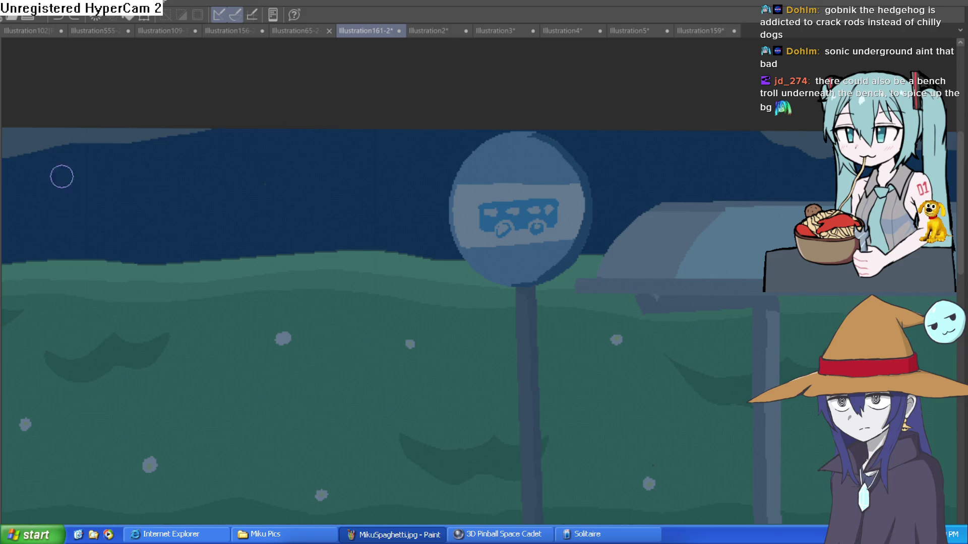
# Step: Paint two white cross-shaped stars in the left part of the night sky, redoing the first uneven one
pyautogui.moveTo(262, 143)
pyautogui.mouseDown()
pyautogui.moveTo(263, 173)
pyautogui.moveTo(294, 174)
pyautogui.moveTo(263, 201)
pyautogui.moveTo(236, 174)
pyautogui.mouseUp()
pyautogui.moveTo(359, 186); pyautogui.dragTo(296, 215)
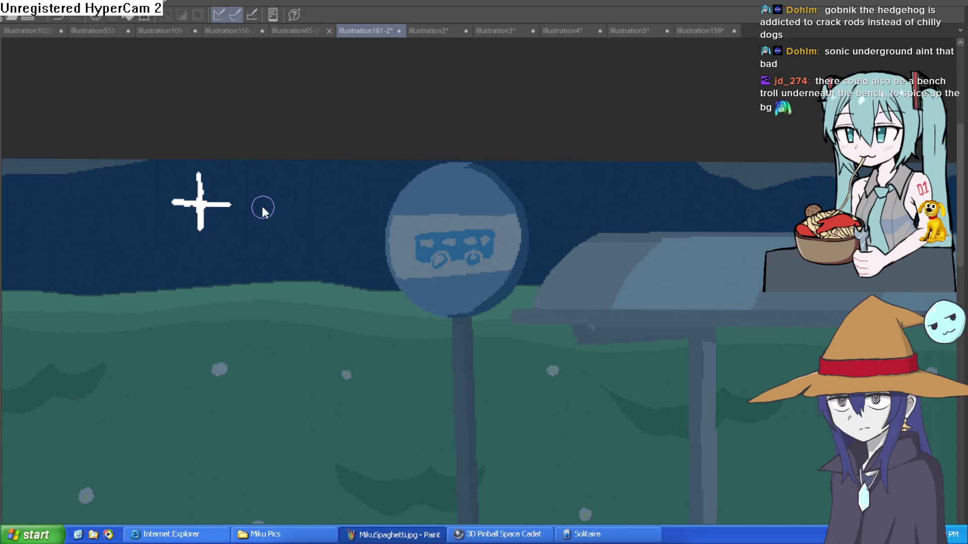
pyautogui.hotkey('ctrl', 'z')
pyautogui.hotkey('ctrl', 'z')
pyautogui.hotkey('ctrl', 'z')
pyautogui.moveTo(204, 187)
pyautogui.mouseDown()
pyautogui.moveTo(203, 205)
pyautogui.moveTo(221, 210)
pyautogui.moveTo(203, 225)
pyautogui.moveTo(192, 210)
pyautogui.mouseUp()
pyautogui.moveTo(335, 242)
pyautogui.mouseDown()
pyautogui.moveTo(335, 276)
pyautogui.moveTo(327, 261)
pyautogui.mouseUp()
pyautogui.moveTo(306, 319); pyautogui.dragTo(518, 328)
pyautogui.moveTo(161, 242)
pyautogui.mouseDown()
pyautogui.moveTo(226, 237)
pyautogui.moveTo(233, 265)
pyautogui.moveTo(218, 247)
pyautogui.mouseUp()
# Step: Add more white cross stars near the bus-stop sign and above the shelter roof, evening out the arms, then fit the illustration to the window
pyautogui.moveTo(490, 253)
pyautogui.mouseDown()
pyautogui.moveTo(137, 243)
pyautogui.moveTo(57, 253)
pyautogui.mouseUp()
pyautogui.moveTo(444, 185)
pyautogui.mouseDown()
pyautogui.moveTo(443, 219)
pyautogui.moveTo(427, 204)
pyautogui.mouseUp()
pyautogui.moveTo(920, 225)
pyautogui.mouseDown()
pyautogui.moveTo(657, 275)
pyautogui.moveTo(361, 292)
pyautogui.mouseUp()
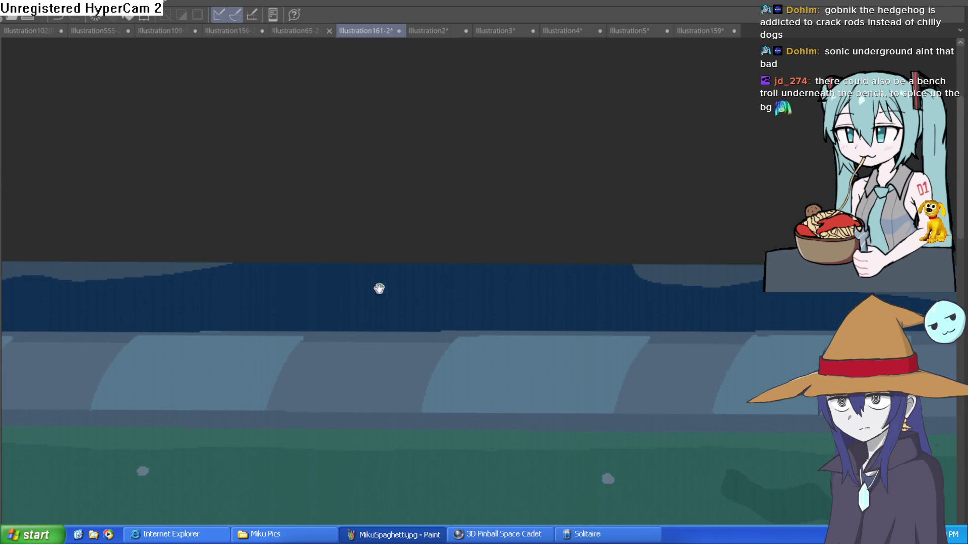
pyautogui.moveTo(449, 273)
pyautogui.mouseDown()
pyautogui.moveTo(449, 306)
pyautogui.moveTo(441, 293)
pyautogui.moveTo(423, 294)
pyautogui.mouseUp()
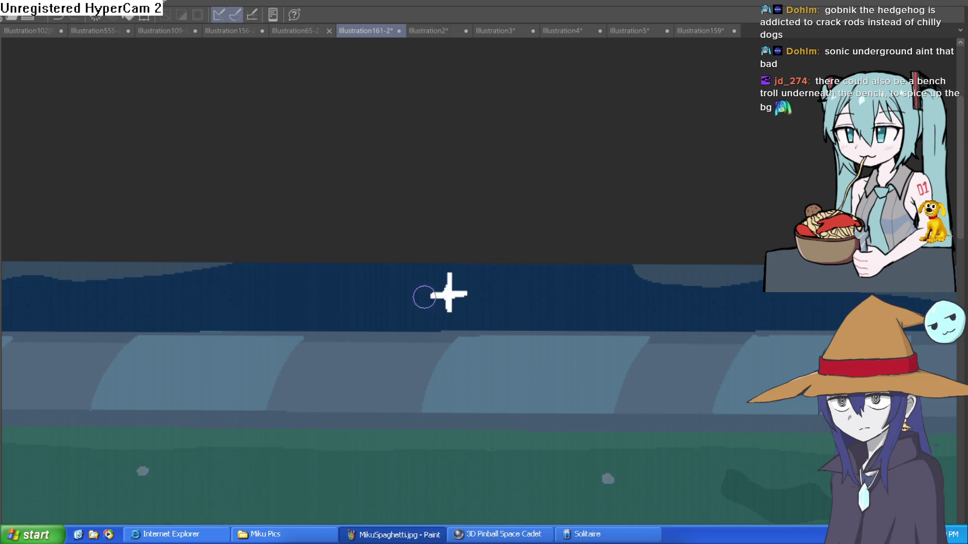
pyautogui.moveTo(495, 298); pyautogui.dragTo(479, 274)
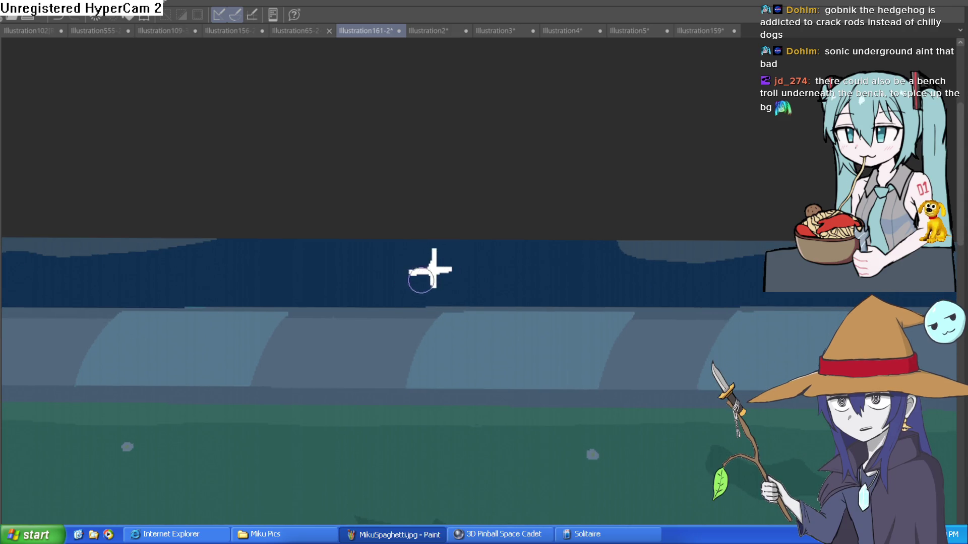
pyautogui.moveTo(411, 270); pyautogui.dragTo(443, 273)
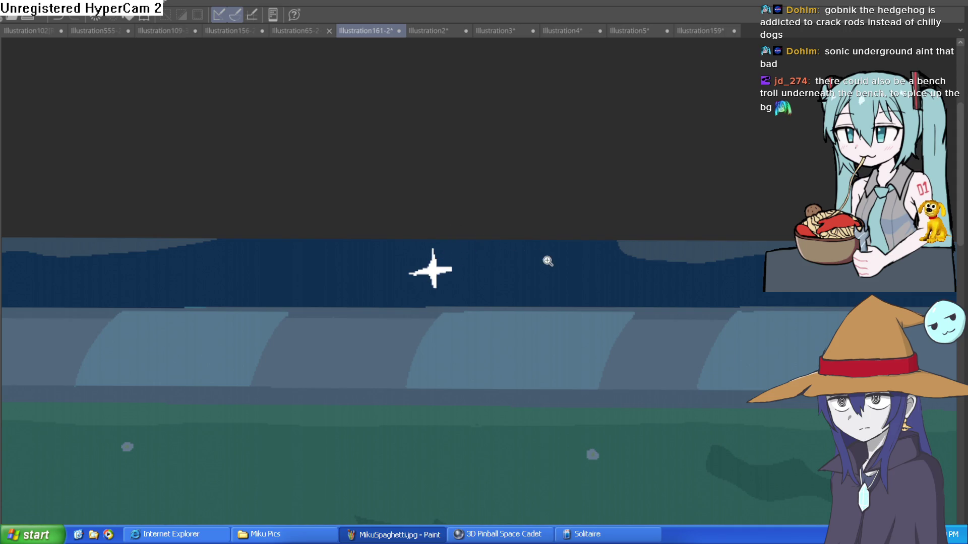
pyautogui.hotkey('ctrl', '0')
pyautogui.moveTo(622, 421); pyautogui.dragTo(617, 373)
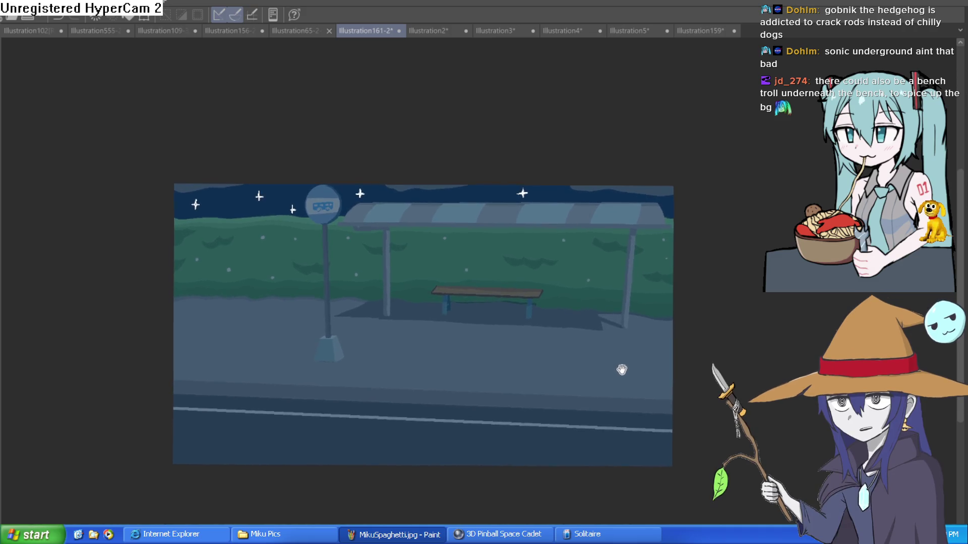
# Step: Undo back to the light-blue daytime sky with clouds and the pole's road shadow, then zoom in on the bench
pyautogui.scroll(2, 552, 332)
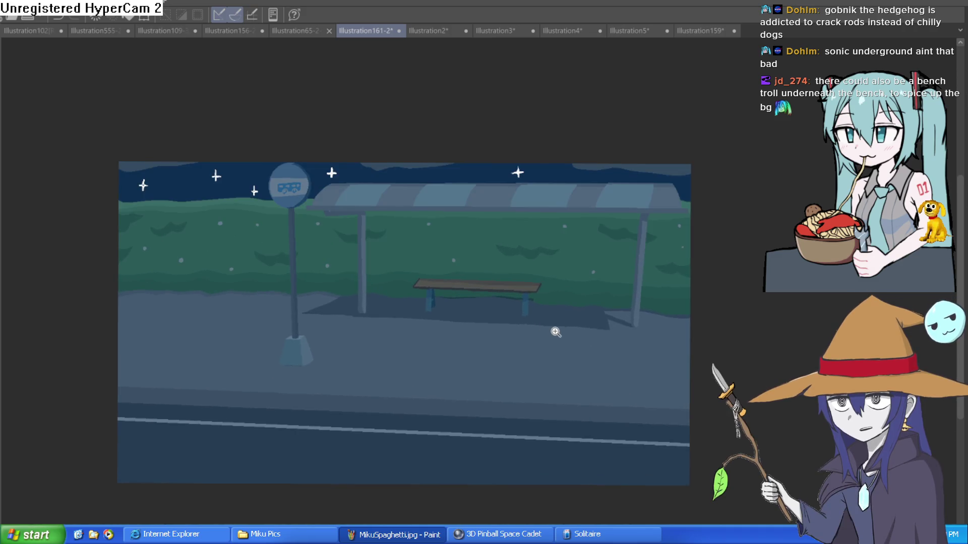
pyautogui.moveTo(562, 331)
pyautogui.mouseDown()
pyautogui.moveTo(552, 385)
pyautogui.moveTo(575, 356)
pyautogui.mouseUp()
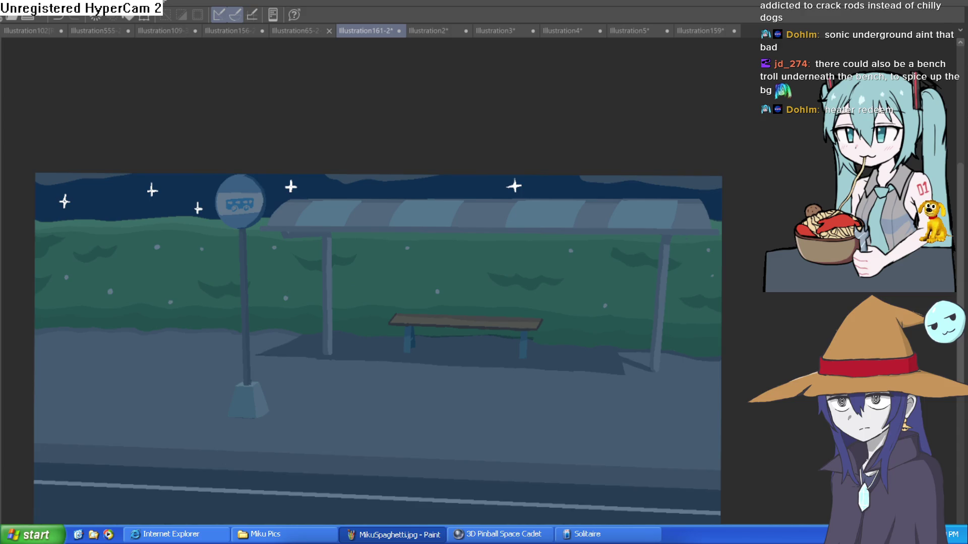
pyautogui.scroll(5, 587, 383)
pyautogui.scroll(-3, 484, 313)
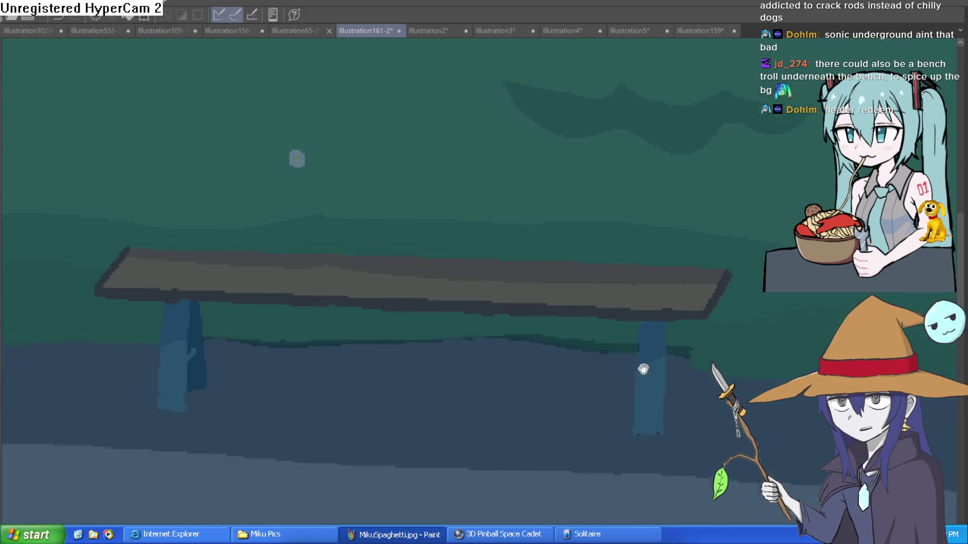
pyautogui.scroll(-3, 660, 304)
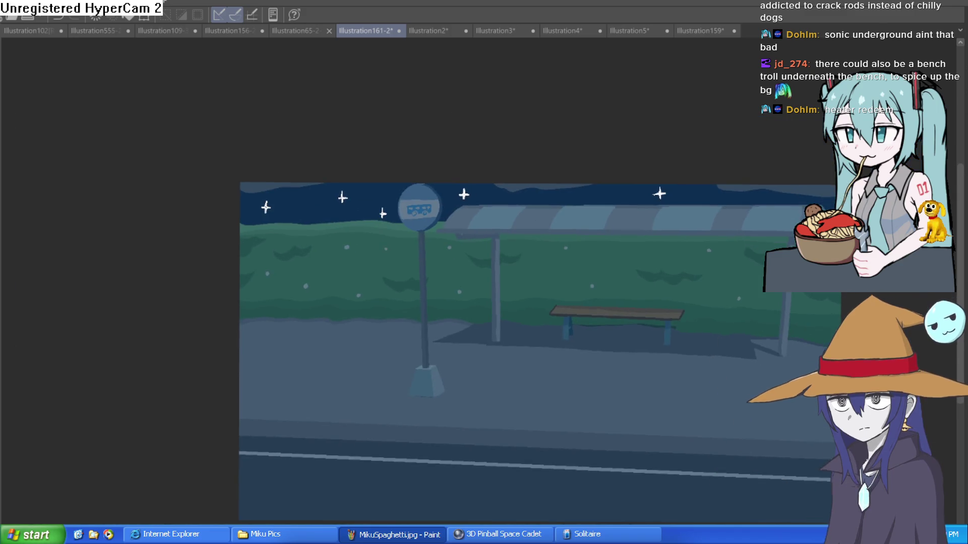
pyautogui.hotkey('ctrl', 'z')
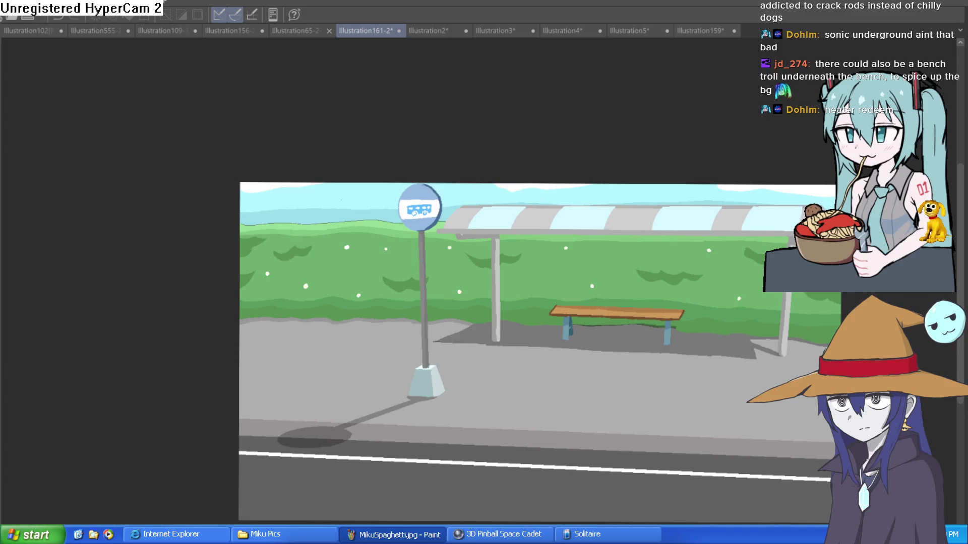
pyautogui.scroll(2, 553, 337)
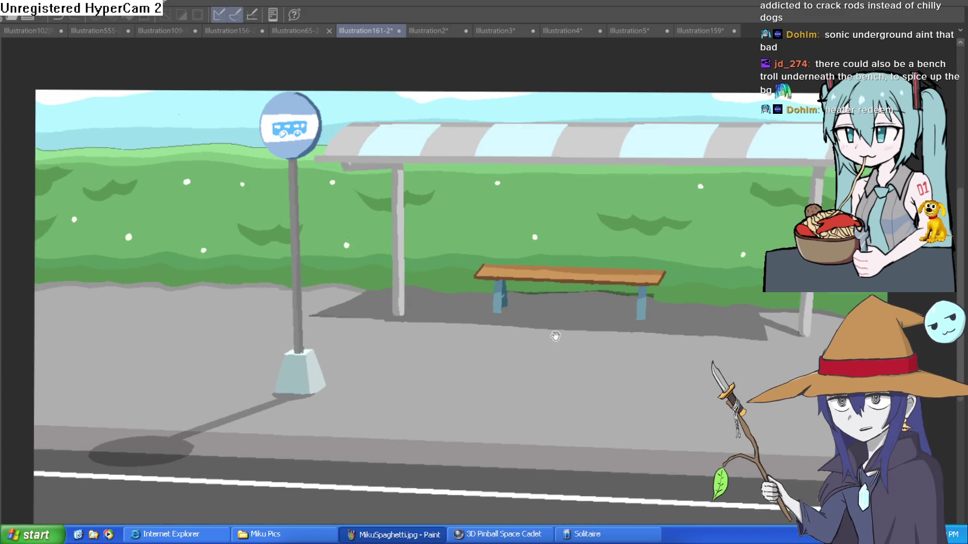
pyautogui.scroll(4, 553, 337)
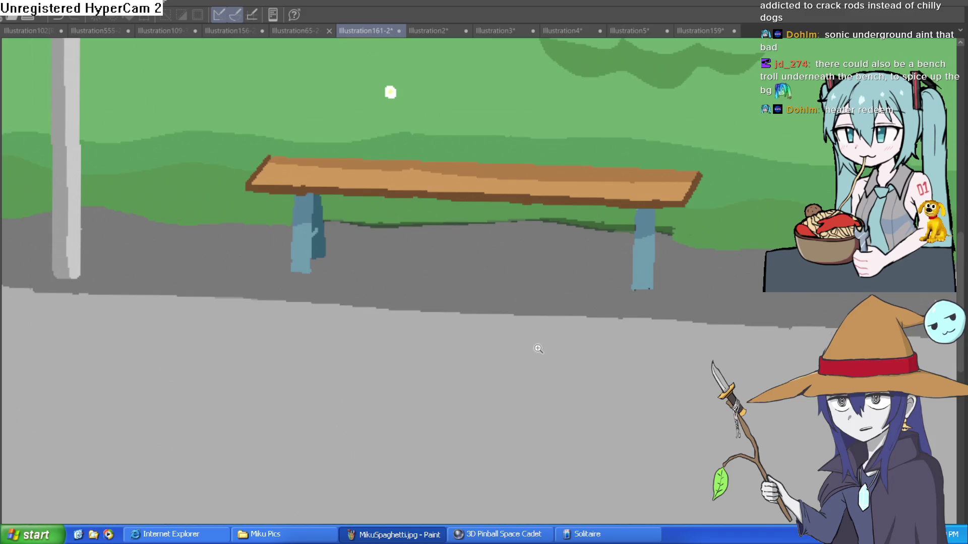
pyautogui.scroll(4, 538, 349)
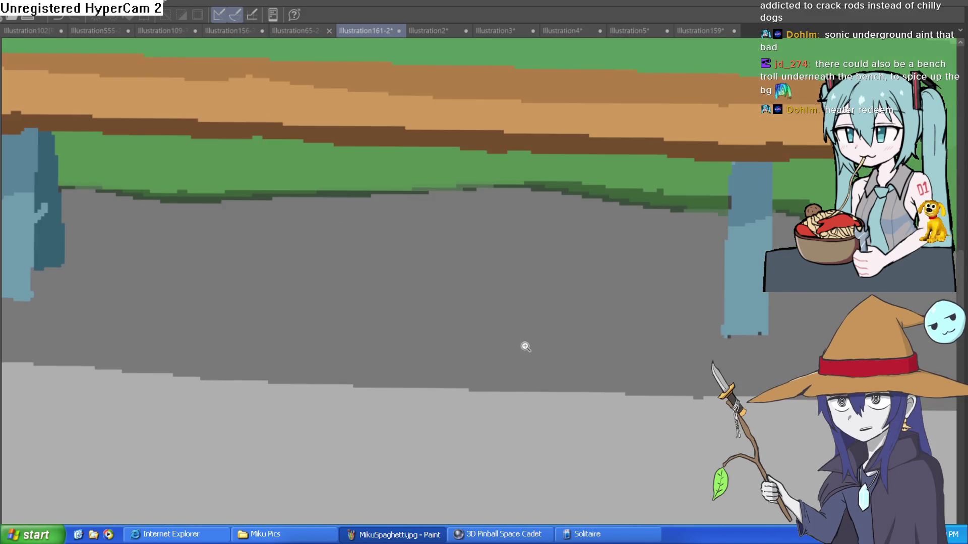
pyautogui.scroll(3, 540, 340)
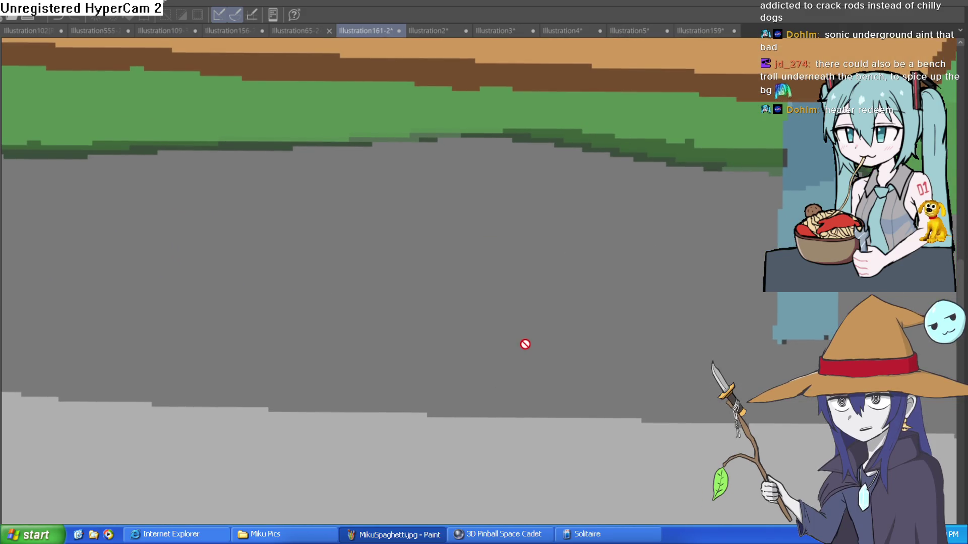
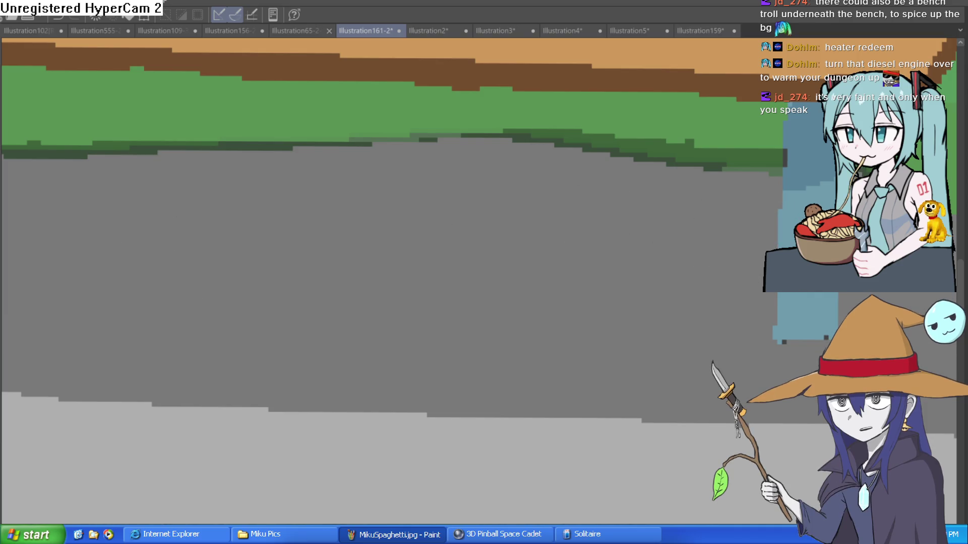
# Step: Draw the black pixel outline of the goblin's head, jaw and spiral beside the bench leg, undoing a stray stroke
pyautogui.moveTo(700, 240); pyautogui.dragTo(593, 239)
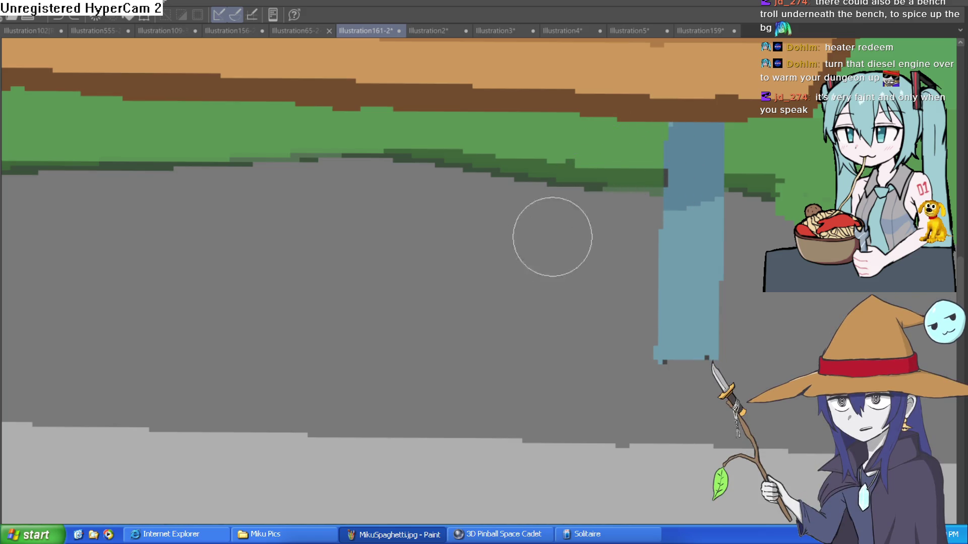
pyautogui.moveTo(663, 173)
pyautogui.mouseDown()
pyautogui.moveTo(600, 162)
pyautogui.moveTo(525, 257)
pyautogui.moveTo(585, 301)
pyautogui.moveTo(683, 287)
pyautogui.moveTo(652, 325)
pyautogui.mouseUp()
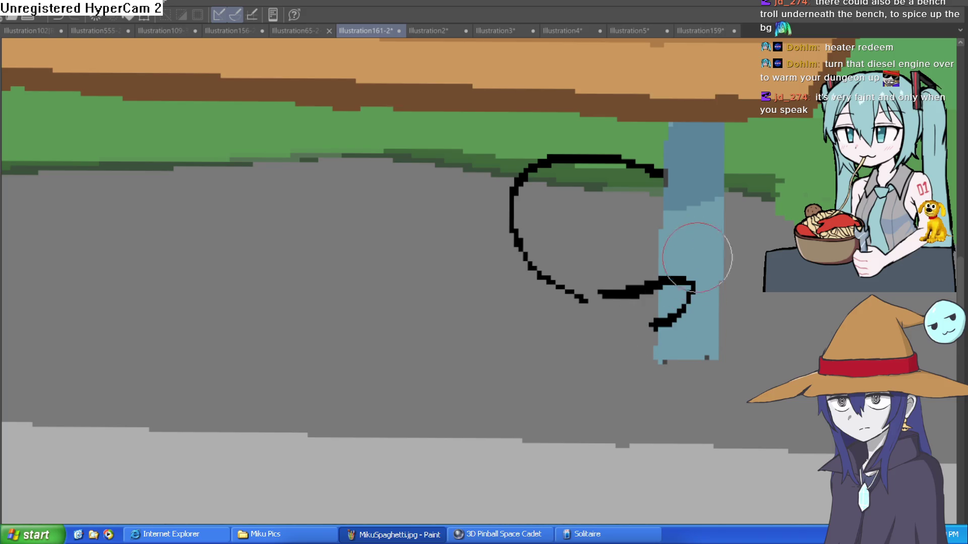
pyautogui.moveTo(721, 216)
pyautogui.mouseDown()
pyautogui.moveTo(687, 241)
pyautogui.moveTo(751, 232)
pyautogui.moveTo(715, 181)
pyautogui.mouseUp()
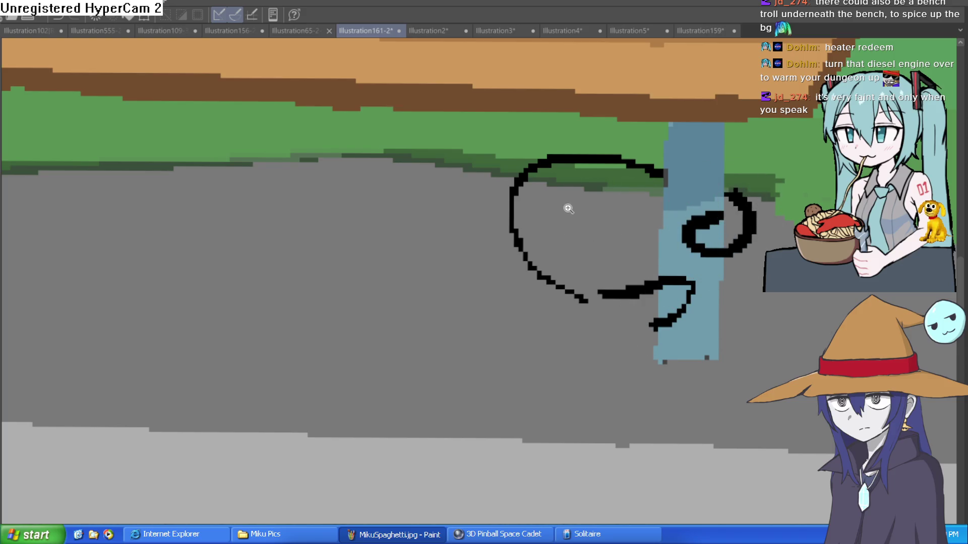
pyautogui.scroll(3, 572, 209)
pyautogui.moveTo(504, 219)
pyautogui.mouseDown()
pyautogui.moveTo(552, 245)
pyautogui.moveTo(557, 233)
pyautogui.moveTo(559, 257)
pyautogui.moveTo(525, 245)
pyautogui.mouseUp()
pyautogui.hotkey('ctrl', 'z')
# Step: With a smaller brush, draw the X-shaped eyes and brow bars
pyautogui.press('[')
pyautogui.press('[')
pyautogui.click(525, 210)
pyautogui.click(571, 268)
pyautogui.moveTo(642, 187); pyautogui.dragTo(711, 234)
pyautogui.moveTo(722, 246)
pyautogui.mouseDown()
pyautogui.moveTo(734, 246)
pyautogui.moveTo(664, 234)
pyautogui.mouseUp()
# Step: Add a bar under the right eye, the long stepped mouth line and the stepped chin line
pyautogui.moveTo(595, 327); pyautogui.dragTo(796, 304)
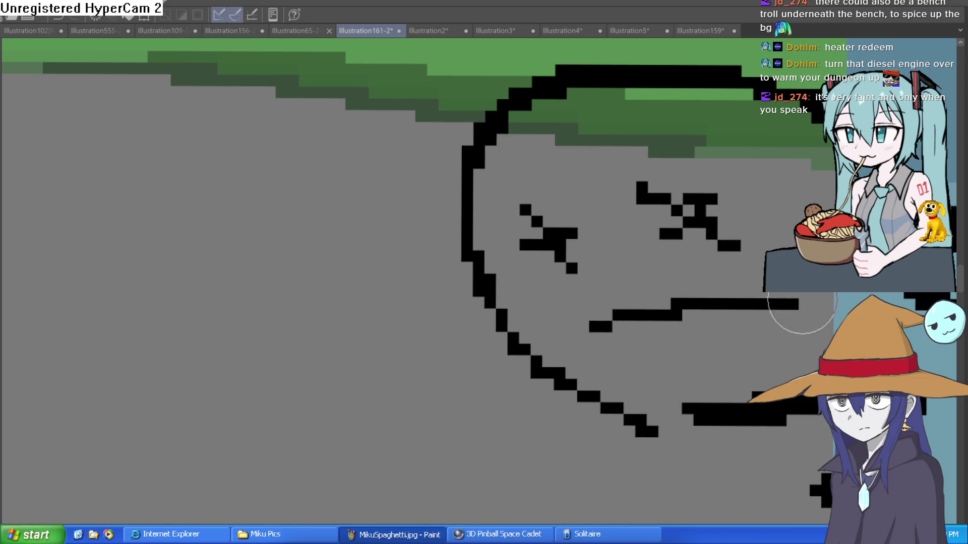
pyautogui.moveTo(746, 338); pyautogui.dragTo(826, 297)
pyautogui.click(787, 214)
pyautogui.moveTo(787, 207); pyautogui.dragTo(743, 46)
pyautogui.moveTo(601, 266)
pyautogui.mouseDown()
pyautogui.moveTo(734, 371)
pyautogui.moveTo(731, 392)
pyautogui.mouseUp()
pyautogui.scroll(-8, 612, 469)
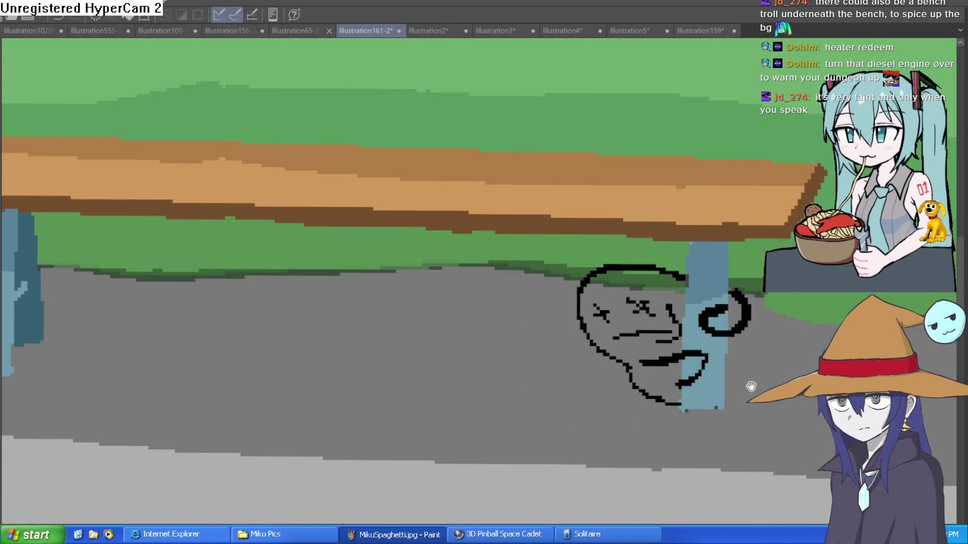
# Step: Zoom in and draw a small vertical black pixel stroke above the goblin's right eye, then recentre
pyautogui.scroll(-5, 703, 368)
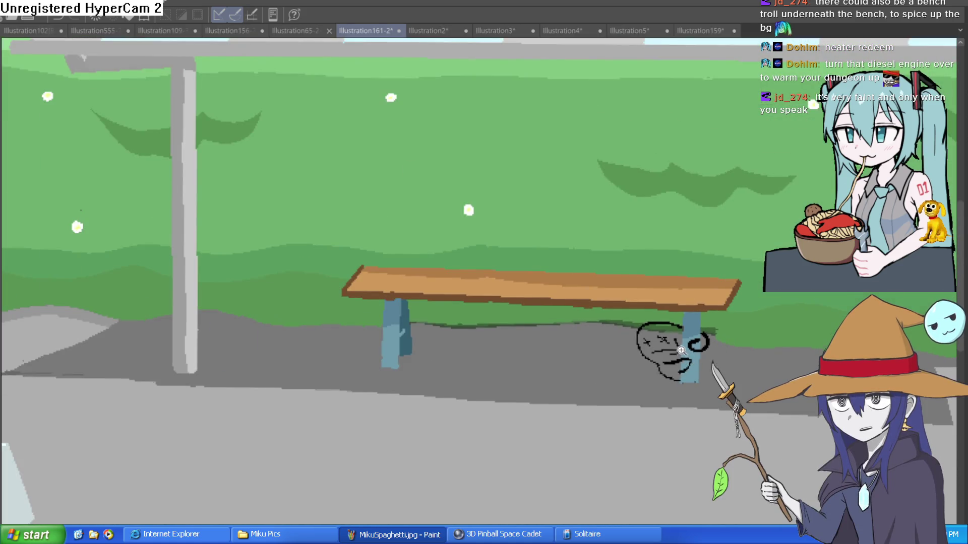
pyautogui.scroll(7, 705, 353)
pyautogui.scroll(4, 670, 260)
pyautogui.moveTo(612, 268); pyautogui.dragTo(614, 209)
pyautogui.scroll(-5, 652, 274)
pyautogui.moveTo(766, 353)
pyautogui.mouseDown()
pyautogui.moveTo(747, 268)
pyautogui.moveTo(736, 307)
pyautogui.moveTo(719, 312)
pyautogui.moveTo(701, 275)
pyautogui.mouseUp()
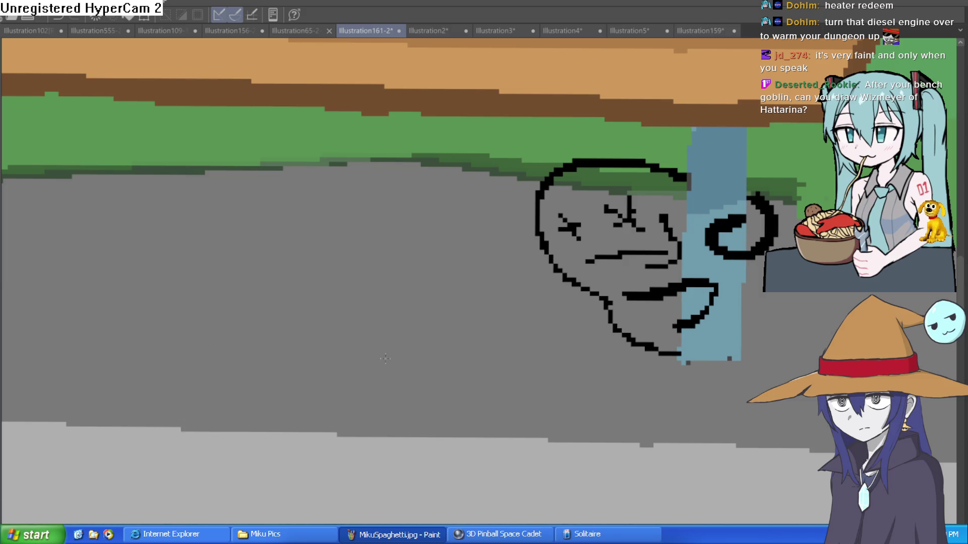
# Step: Bucket-fill the lower and middle regions of the goblin face with teal
pyautogui.click(667, 299)
pyautogui.click(659, 279)
pyautogui.click(664, 220)
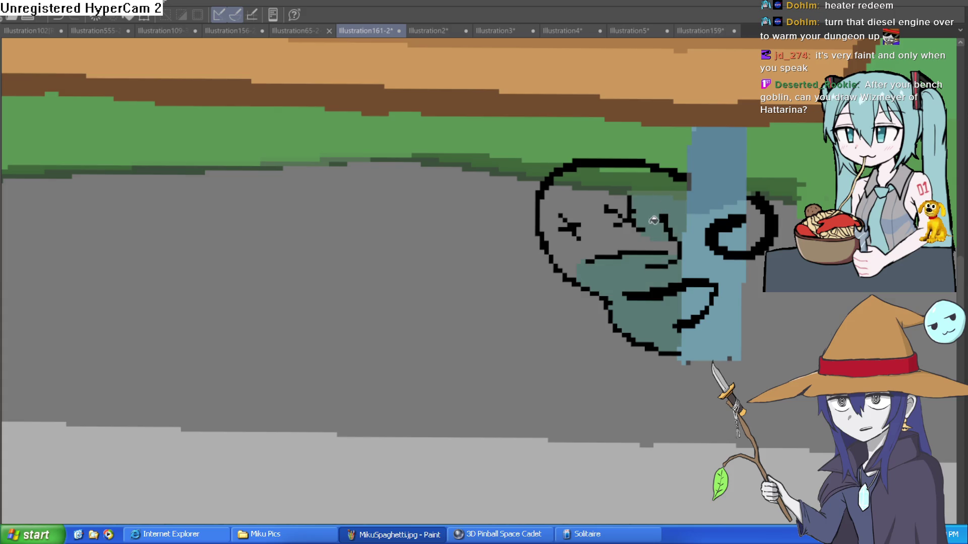
pyautogui.click(599, 212)
# Step: Fill the upper interior, top gap and area around the left X eye teal, then zoom out
pyautogui.click(611, 186)
pyautogui.click(629, 174)
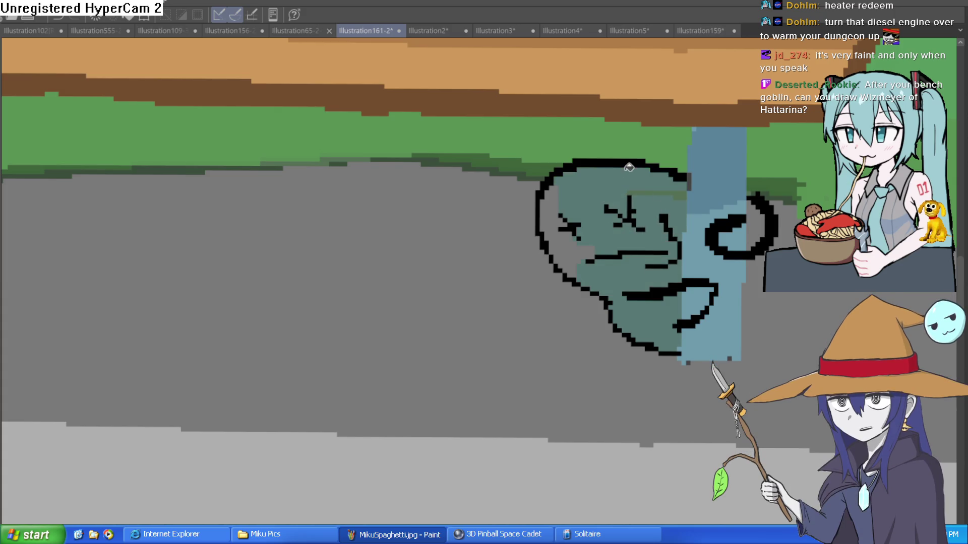
pyautogui.click(575, 223)
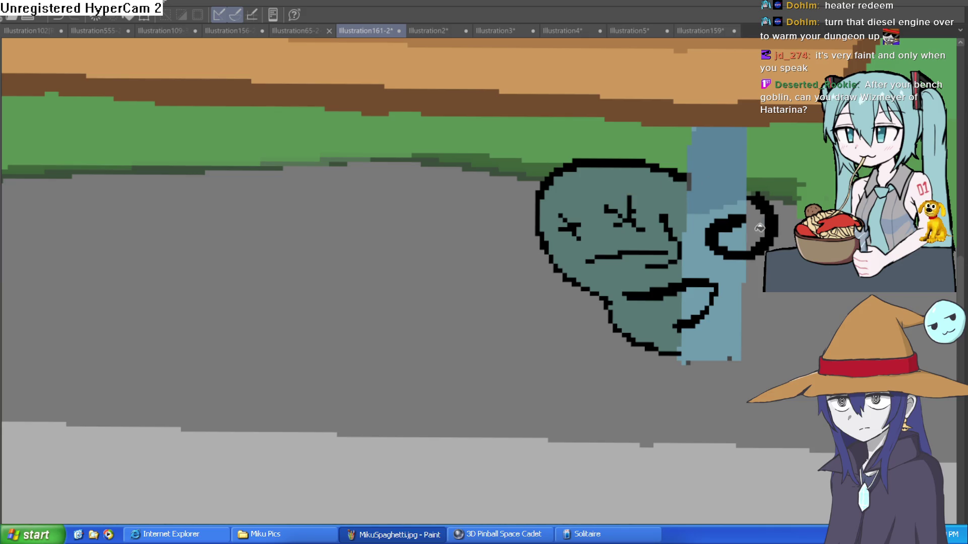
pyautogui.scroll(-5, 763, 244)
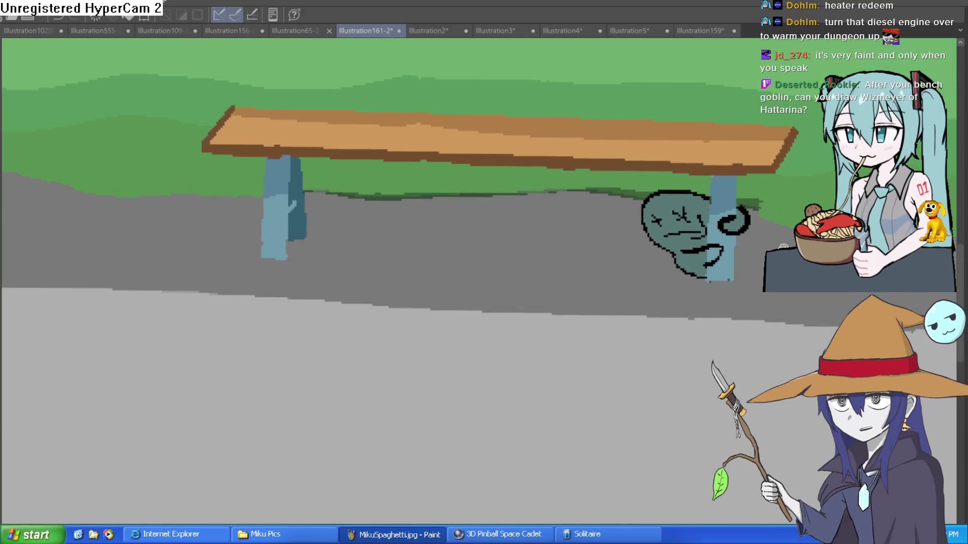
pyautogui.scroll(6, 763, 244)
pyautogui.scroll(-6, 763, 243)
pyautogui.scroll(-4, 735, 282)
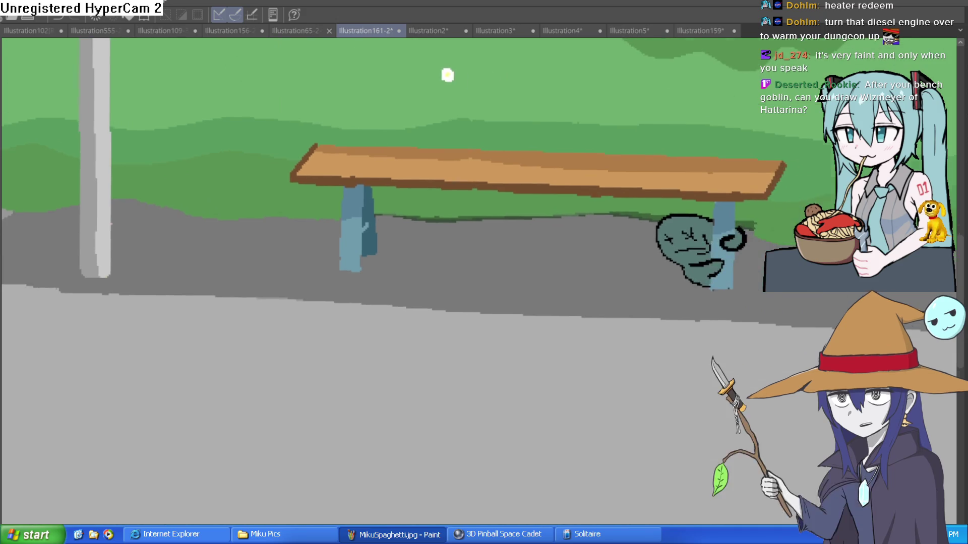
pyautogui.scroll(-2, 735, 282)
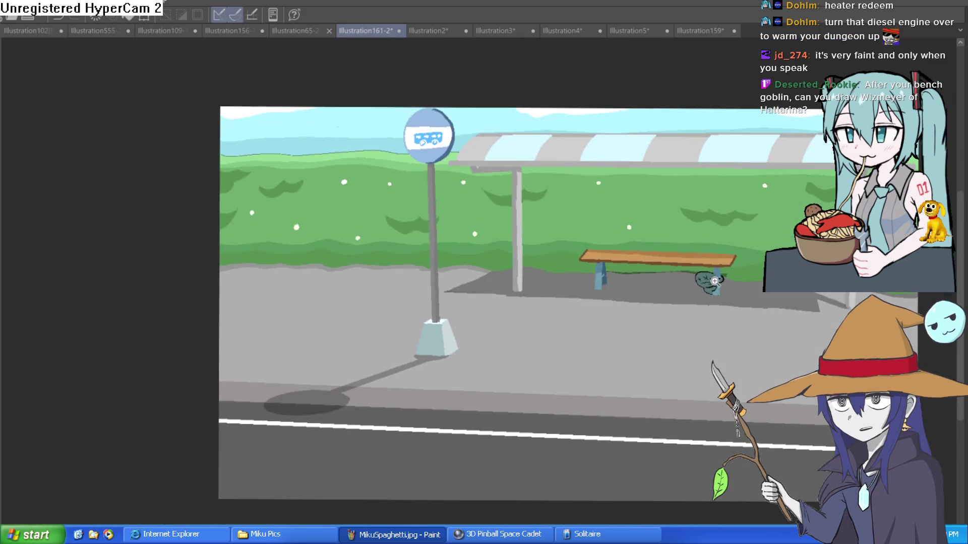
pyautogui.scroll(9, 705, 272)
# Step: Rotate, recentre and zoom the canvas in on the goblin and bench leg
pyautogui.moveTo(711, 218)
pyautogui.mouseDown()
pyautogui.moveTo(715, 199)
pyautogui.moveTo(728, 211)
pyautogui.moveTo(719, 209)
pyautogui.moveTo(726, 252)
pyautogui.moveTo(706, 259)
pyautogui.moveTo(687, 221)
pyautogui.moveTo(669, 264)
pyautogui.mouseUp()
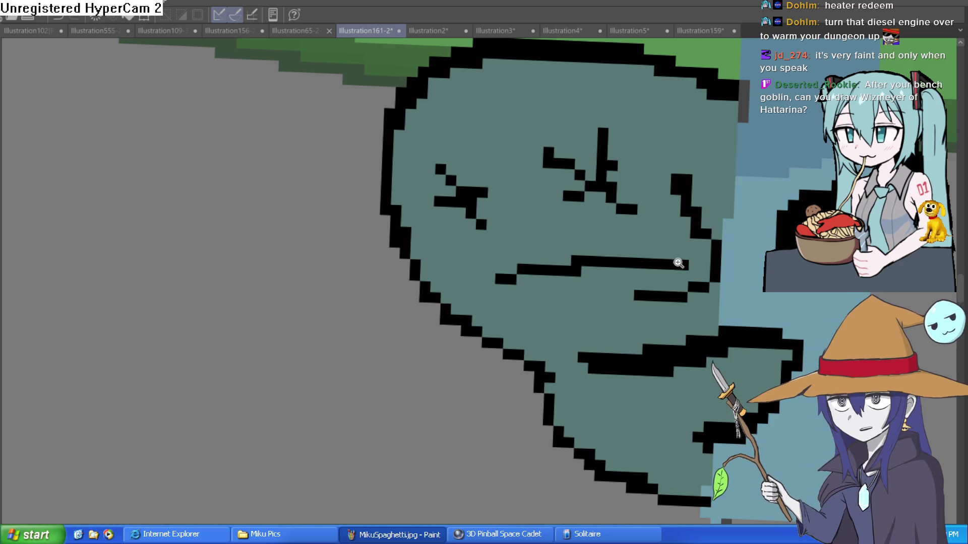
pyautogui.scroll(-3, 679, 260)
pyautogui.moveTo(676, 261); pyautogui.dragTo(712, 260)
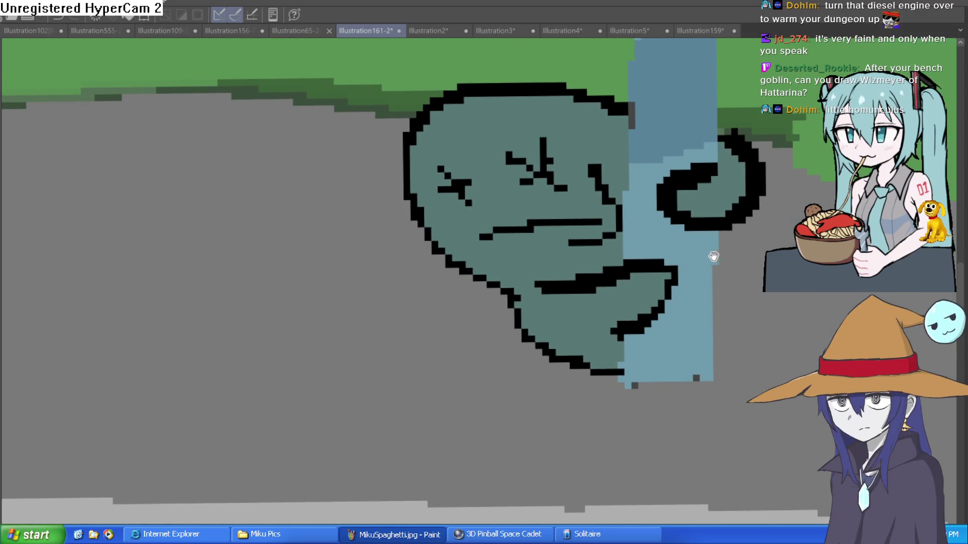
pyautogui.scroll(-2, 371, 281)
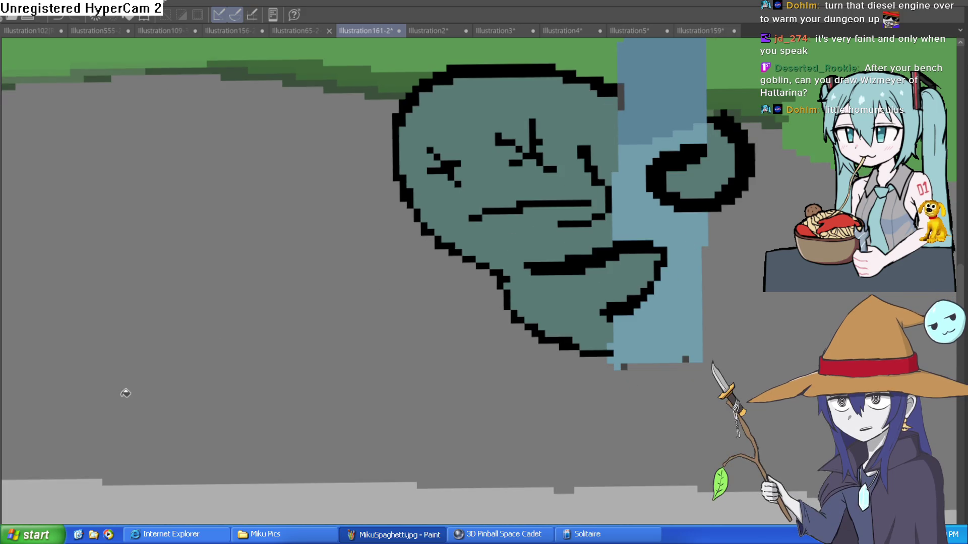
pyautogui.scroll(-3, 557, 261)
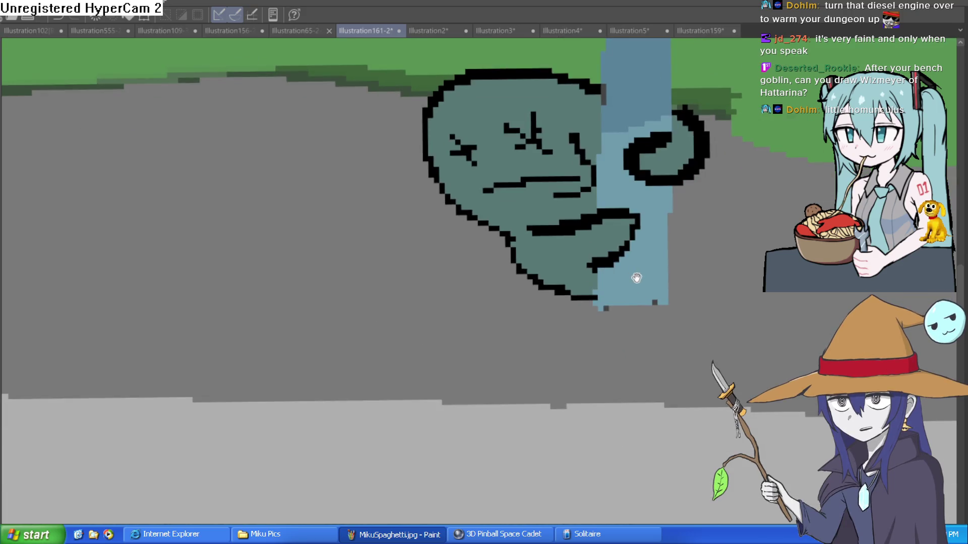
pyautogui.moveTo(718, 254)
pyautogui.mouseDown()
pyautogui.moveTo(727, 237)
pyautogui.moveTo(681, 260)
pyautogui.mouseUp()
pyautogui.scroll(-1, 726, 237)
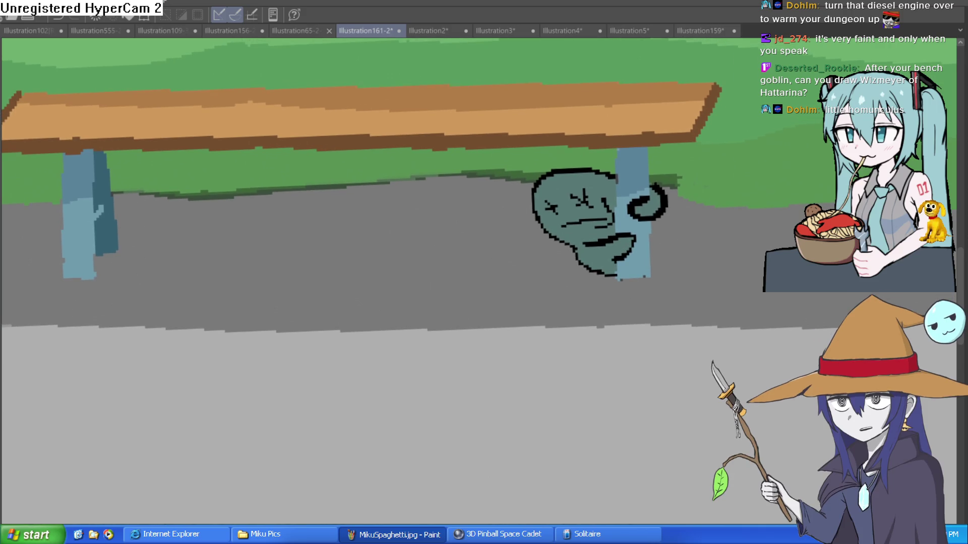
pyautogui.click(650, 234)
pyautogui.scroll(3, 639, 206)
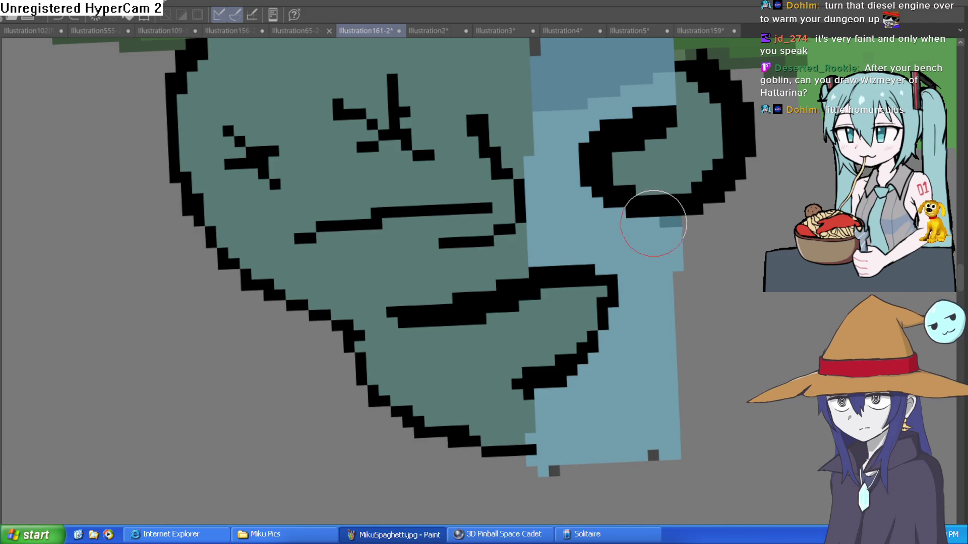
# Step: Paint darker teal shadow pixels under the spiral and along the chin's right edge
pyautogui.moveTo(614, 213)
pyautogui.mouseDown()
pyautogui.moveTo(573, 195)
pyautogui.moveTo(566, 173)
pyautogui.moveTo(592, 153)
pyautogui.mouseUp()
pyautogui.moveTo(615, 313)
pyautogui.mouseDown()
pyautogui.moveTo(604, 345)
pyautogui.moveTo(577, 355)
pyautogui.moveTo(562, 393)
pyautogui.moveTo(550, 390)
pyautogui.moveTo(567, 388)
pyautogui.moveTo(555, 401)
pyautogui.moveTo(479, 399)
pyautogui.moveTo(533, 388)
pyautogui.moveTo(484, 369)
pyautogui.mouseUp()
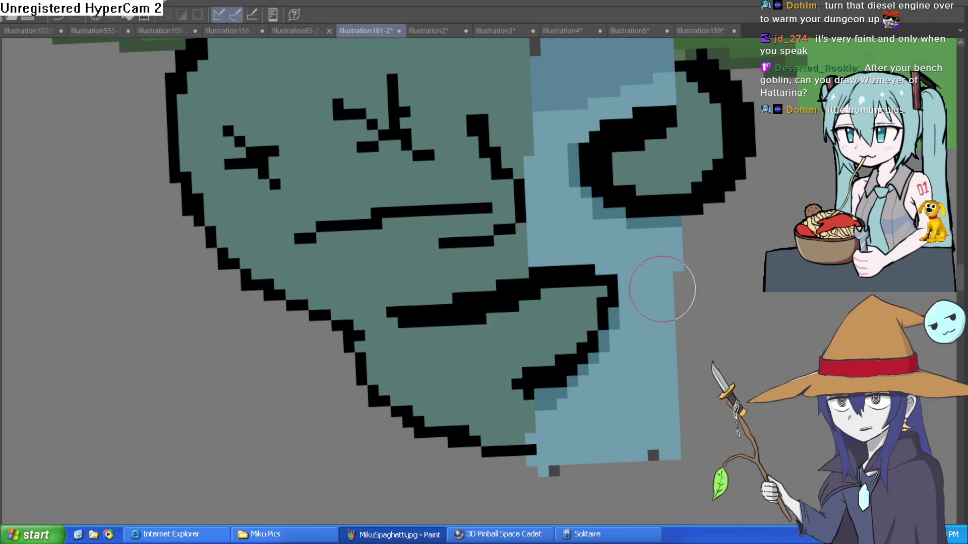
pyautogui.scroll(-3, 619, 304)
pyautogui.scroll(3, 572, 347)
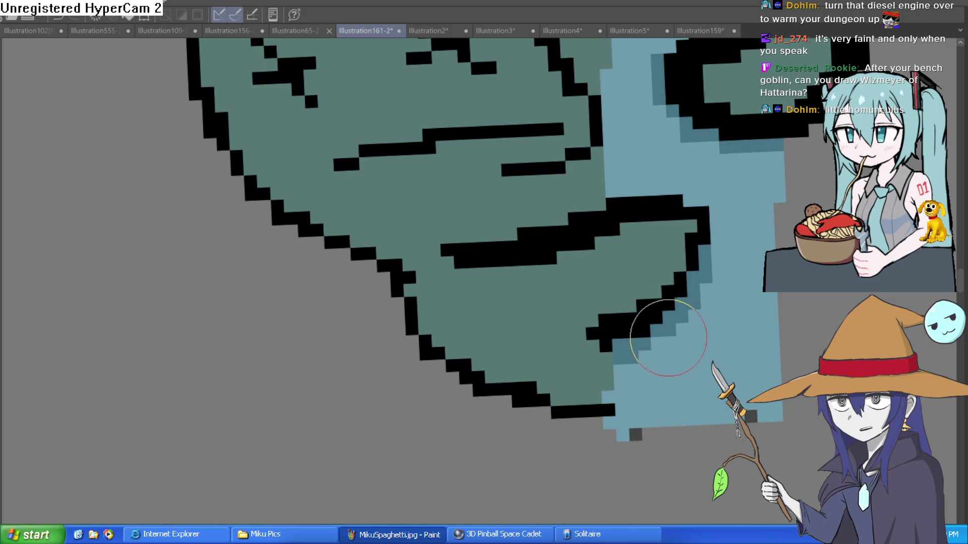
pyautogui.scroll(-1, 679, 334)
pyautogui.moveTo(679, 334); pyautogui.dragTo(627, 318)
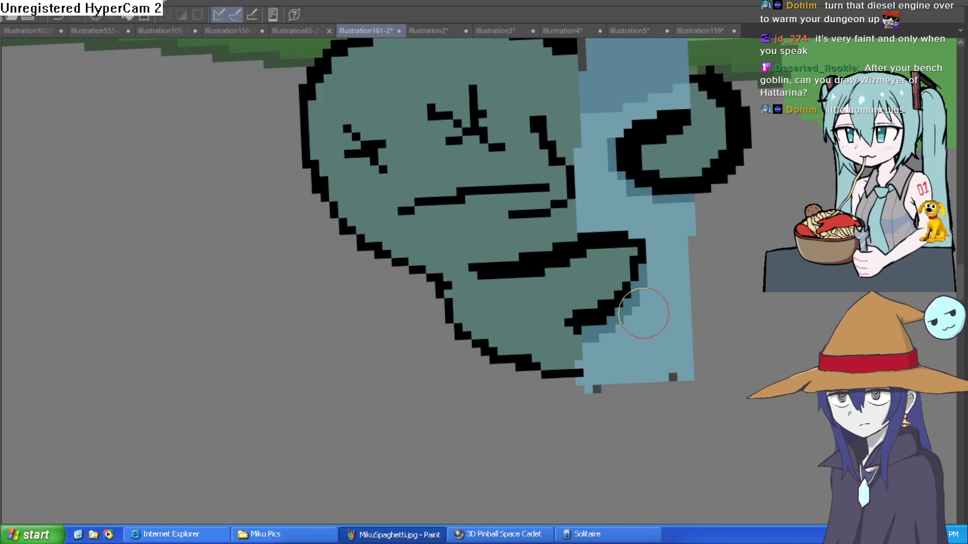
pyautogui.moveTo(705, 299); pyautogui.dragTo(668, 363)
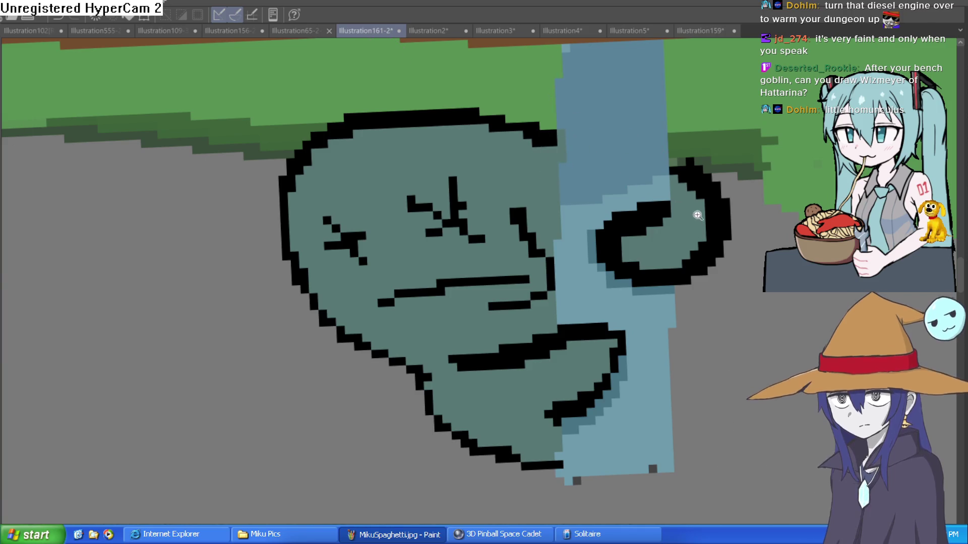
pyautogui.scroll(-4, 696, 212)
pyautogui.moveTo(726, 242)
pyautogui.mouseDown()
pyautogui.moveTo(663, 216)
pyautogui.moveTo(652, 225)
pyautogui.mouseUp()
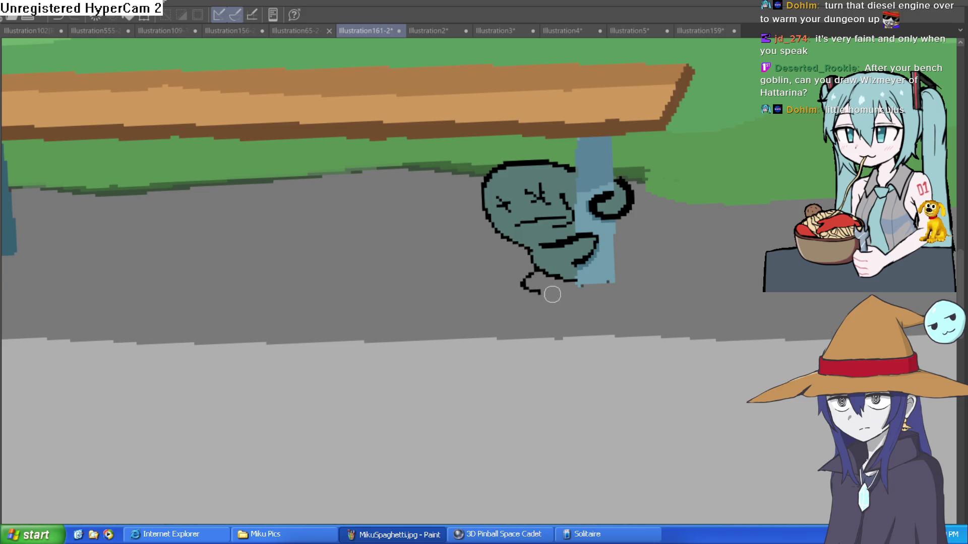
# Step: Fill the shadow loop under the goblin with black
pyautogui.click(567, 284)
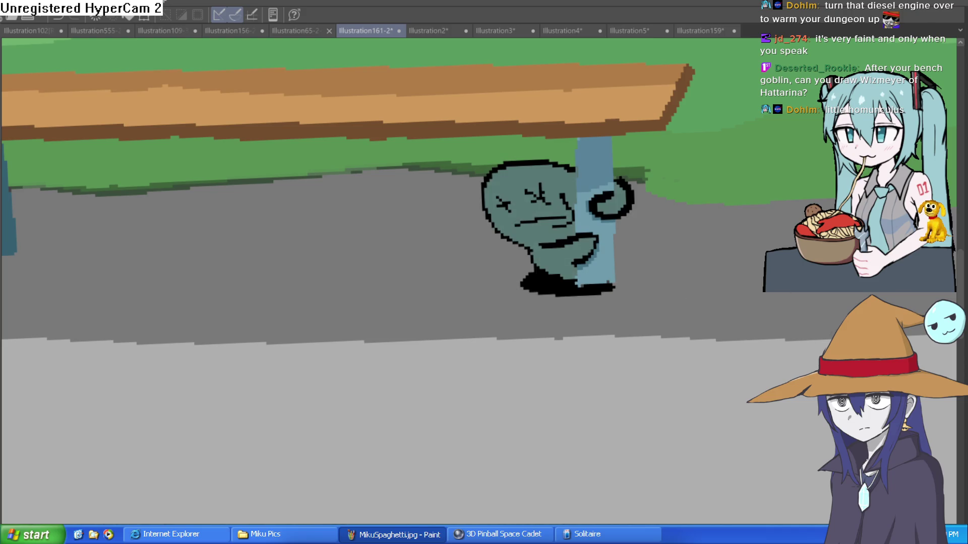
pyautogui.scroll(-4, 776, 343)
pyautogui.scroll(4, 786, 337)
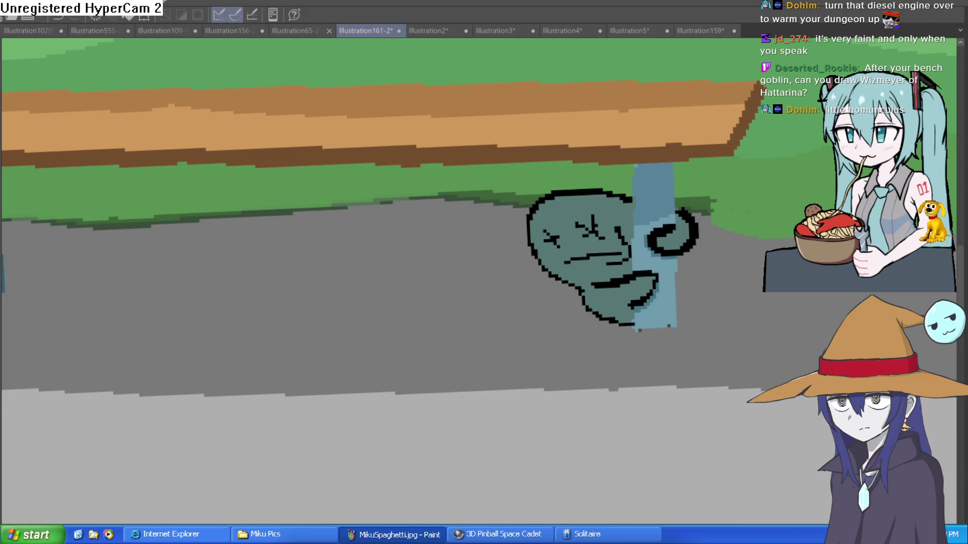
pyautogui.scroll(4, 617, 304)
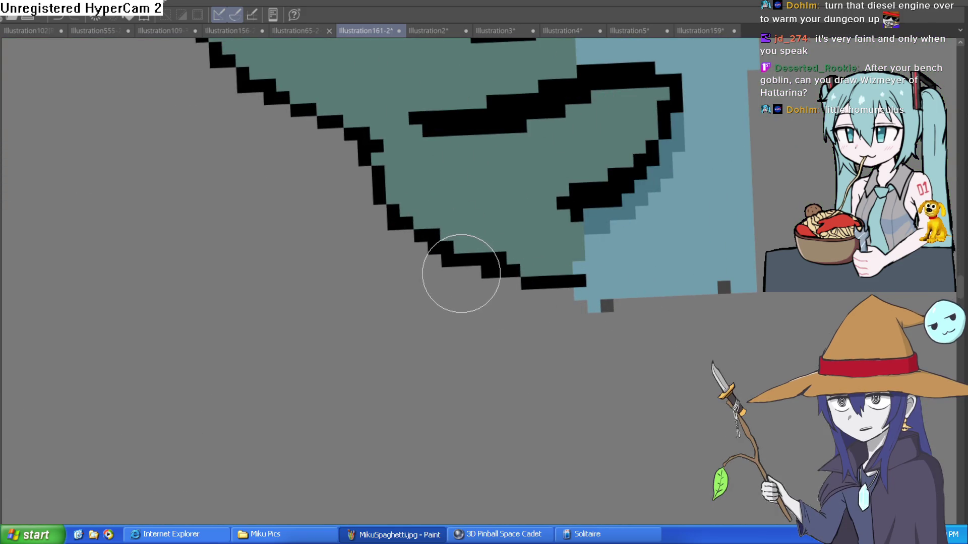
# Step: Outline the goblin's lower edge and fill the enclosed area below the body black
pyautogui.moveTo(421, 271)
pyautogui.mouseDown()
pyautogui.moveTo(397, 307)
pyautogui.moveTo(615, 335)
pyautogui.moveTo(755, 304)
pyautogui.mouseUp()
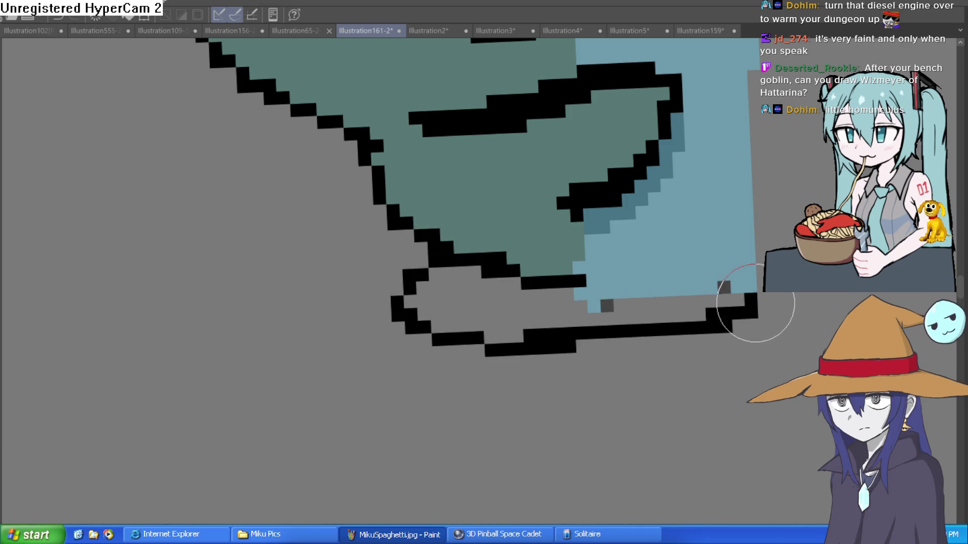
pyautogui.press('g')
pyautogui.click(566, 316)
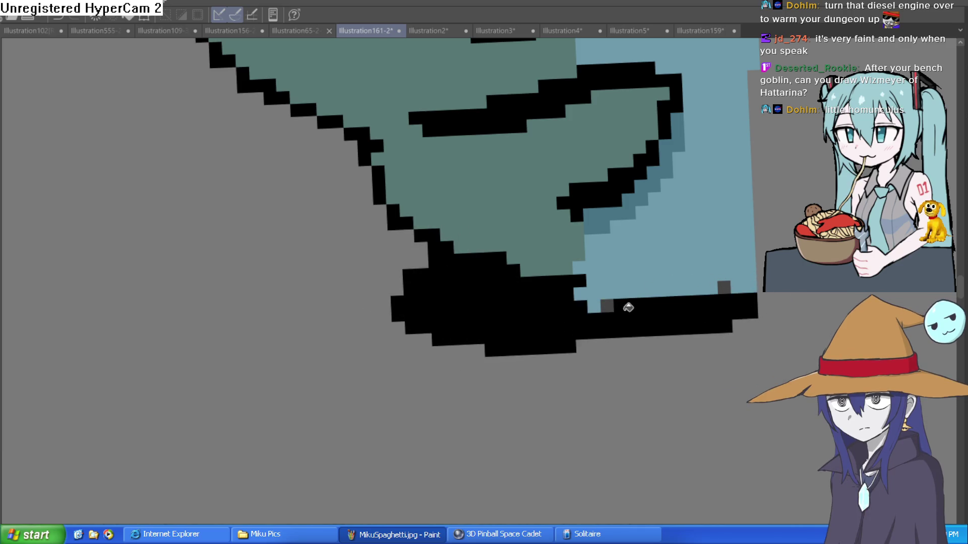
pyautogui.scroll(-4, 676, 331)
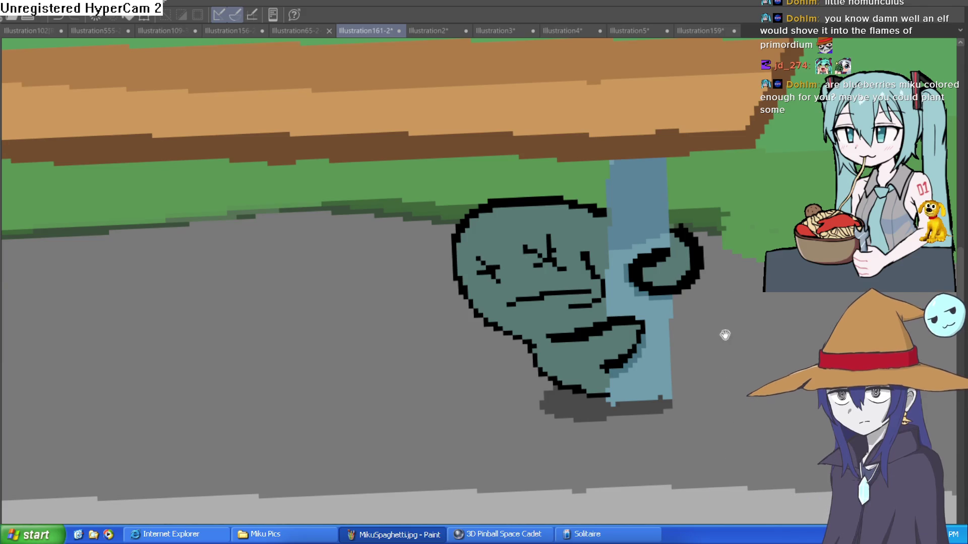
# Step: Close the creature's curled ear outline into a filled oval
pyautogui.moveTo(724, 334); pyautogui.dragTo(728, 266)
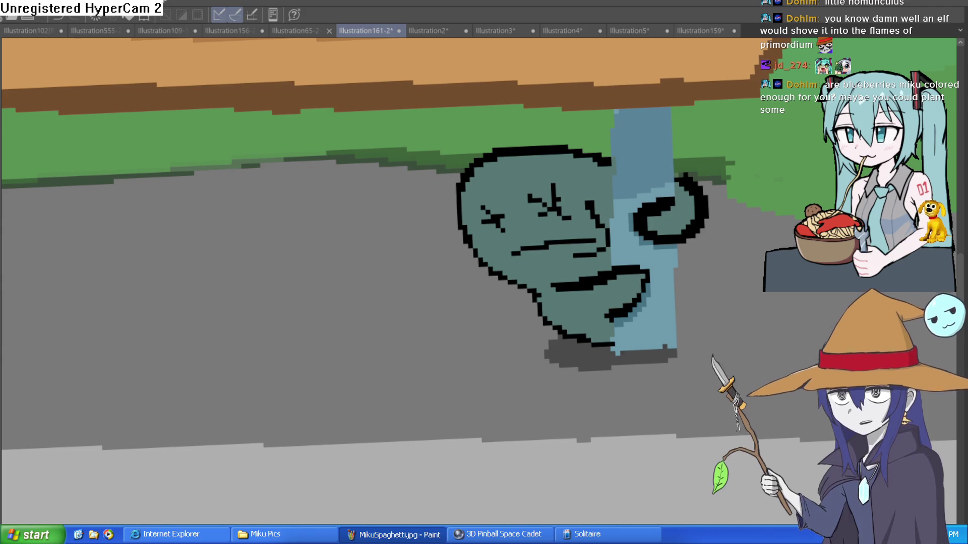
pyautogui.scroll(3, 593, 284)
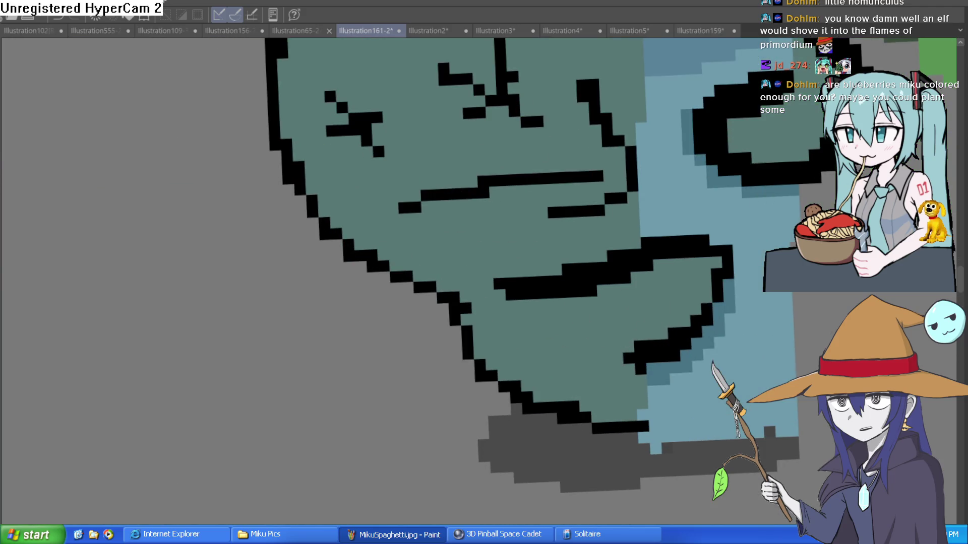
pyautogui.press('-')
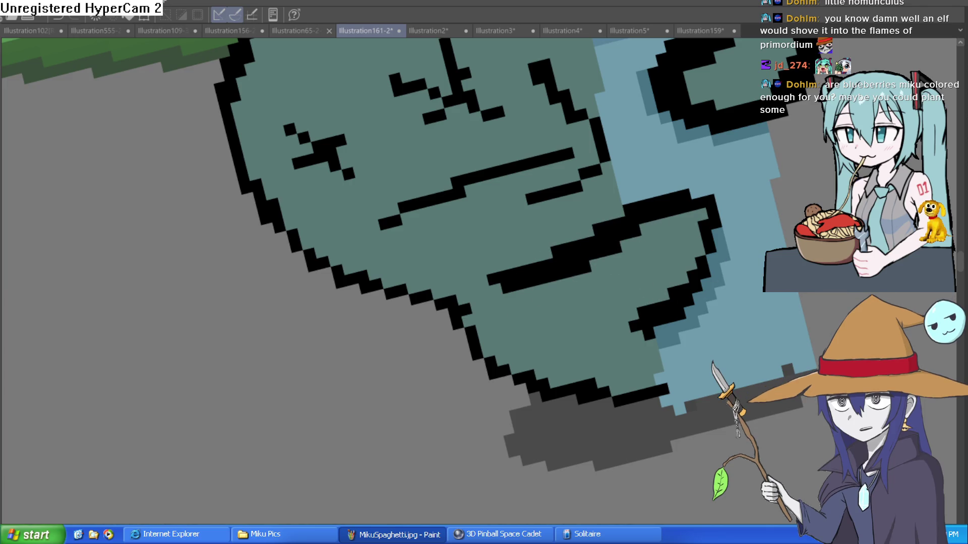
pyautogui.press('^')
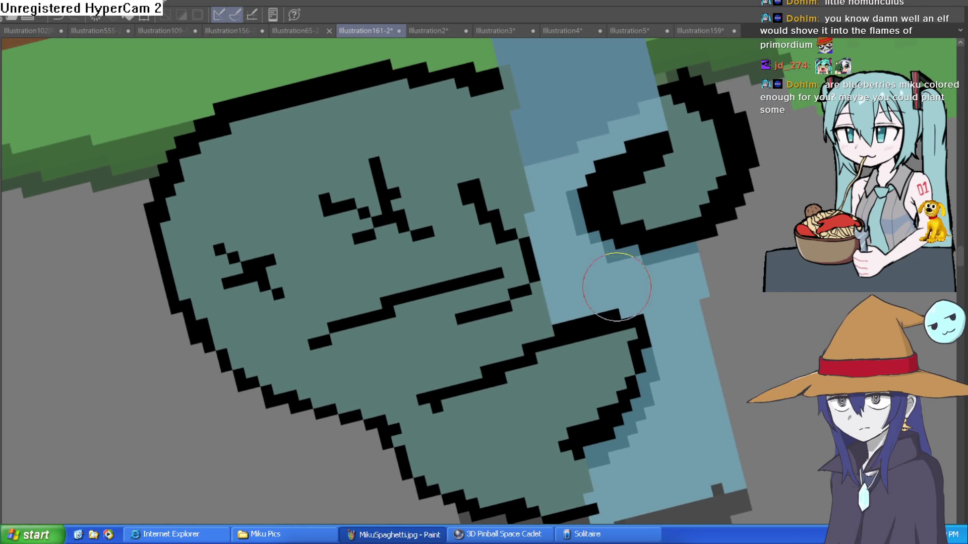
pyautogui.moveTo(670, 162)
pyautogui.mouseDown()
pyautogui.moveTo(616, 211)
pyautogui.moveTo(719, 180)
pyautogui.moveTo(692, 114)
pyautogui.mouseUp()
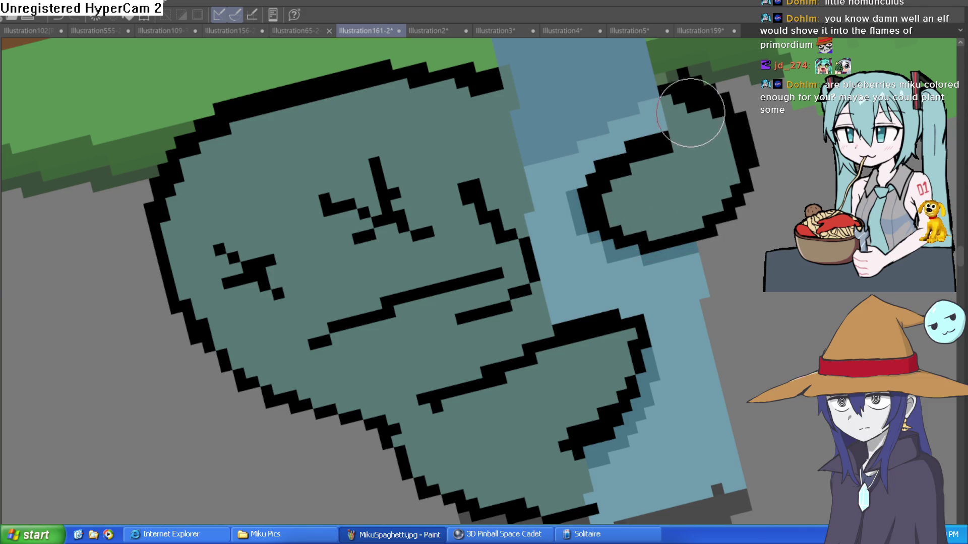
# Step: Shade the inner left and top edges of the head outline darker teal
pyautogui.hotkey('ctrl', '0')
pyautogui.scroll(5, 580, 153)
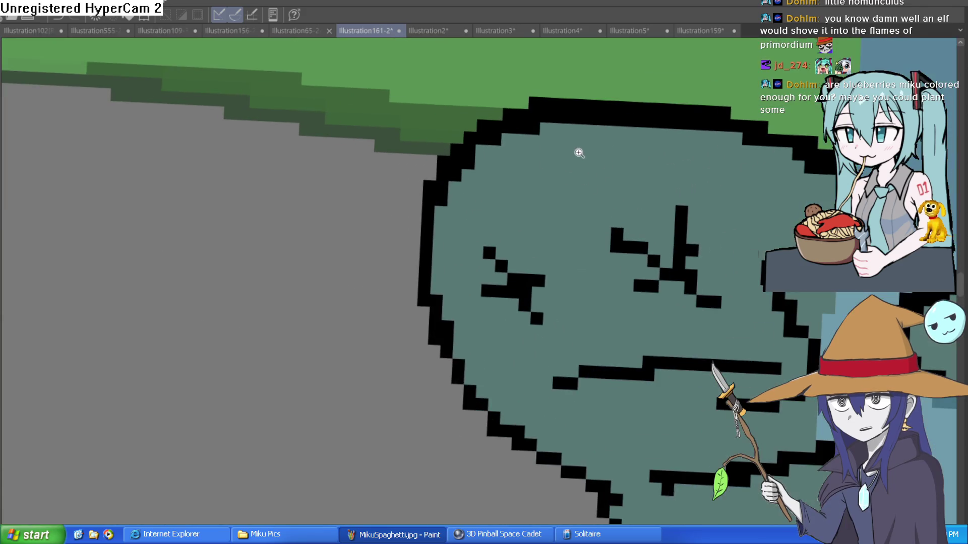
pyautogui.moveTo(454, 216)
pyautogui.mouseDown()
pyautogui.moveTo(568, 130)
pyautogui.moveTo(751, 161)
pyautogui.mouseUp()
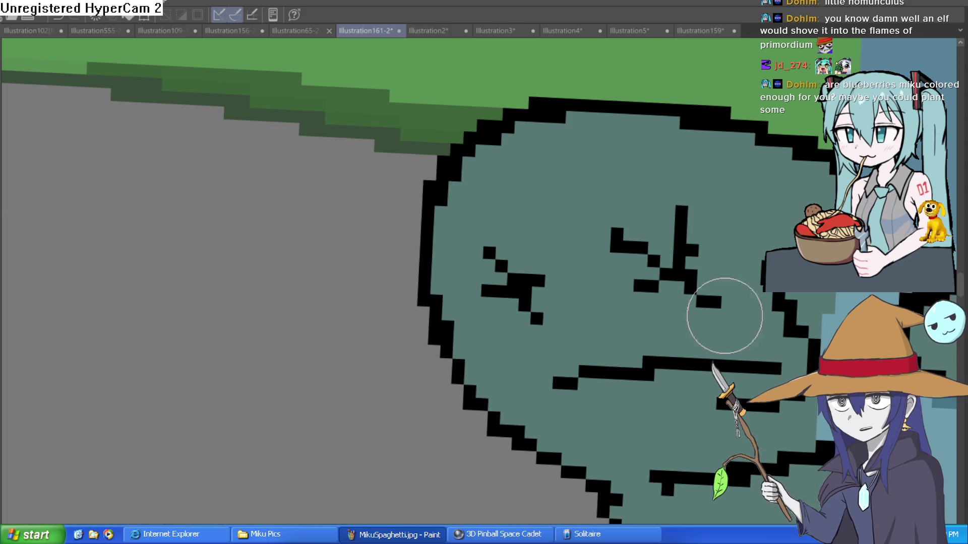
pyautogui.moveTo(451, 288)
pyautogui.mouseDown()
pyautogui.moveTo(486, 209)
pyautogui.moveTo(730, 190)
pyautogui.moveTo(791, 244)
pyautogui.mouseUp()
# Step: Bucket-fill the top band of the head darker teal and view the whole scene upright
pyautogui.hotkey('ctrl', '-')
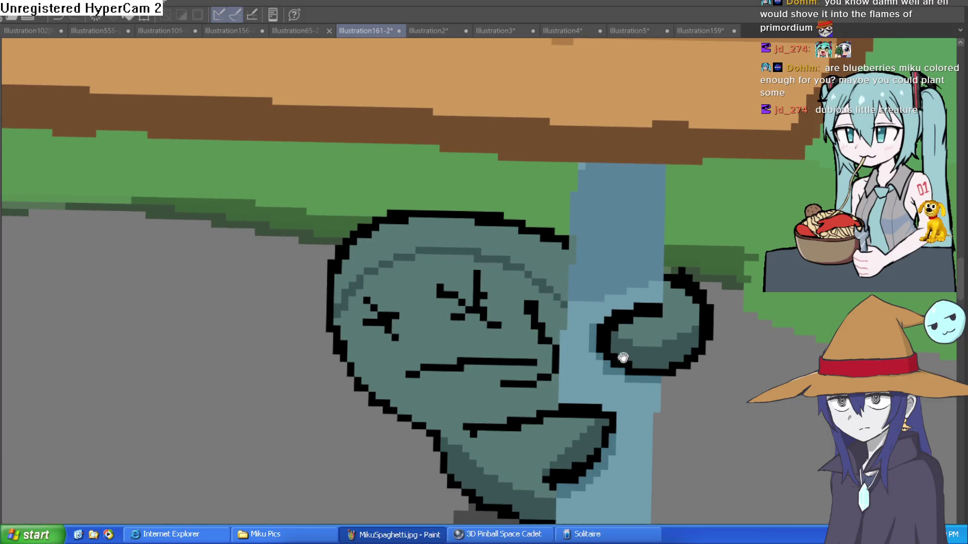
pyautogui.click(519, 260)
pyautogui.scroll(-4, 664, 282)
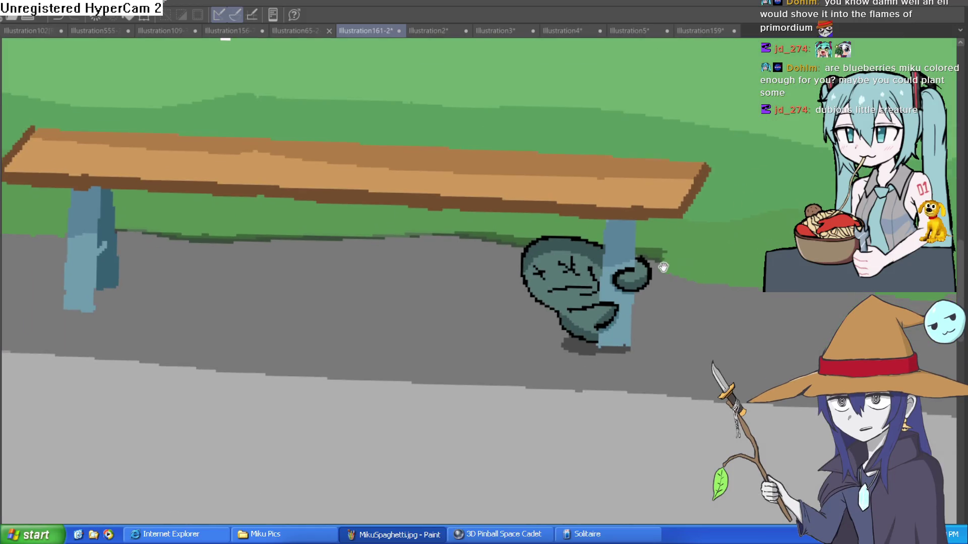
pyautogui.scroll(-2, 665, 282)
pyautogui.scroll(6, 674, 282)
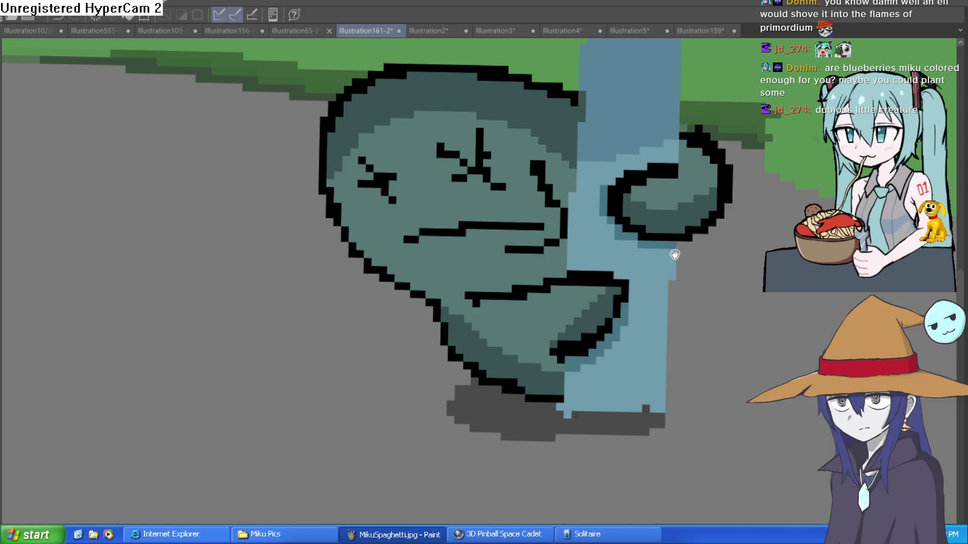
pyautogui.press('@')
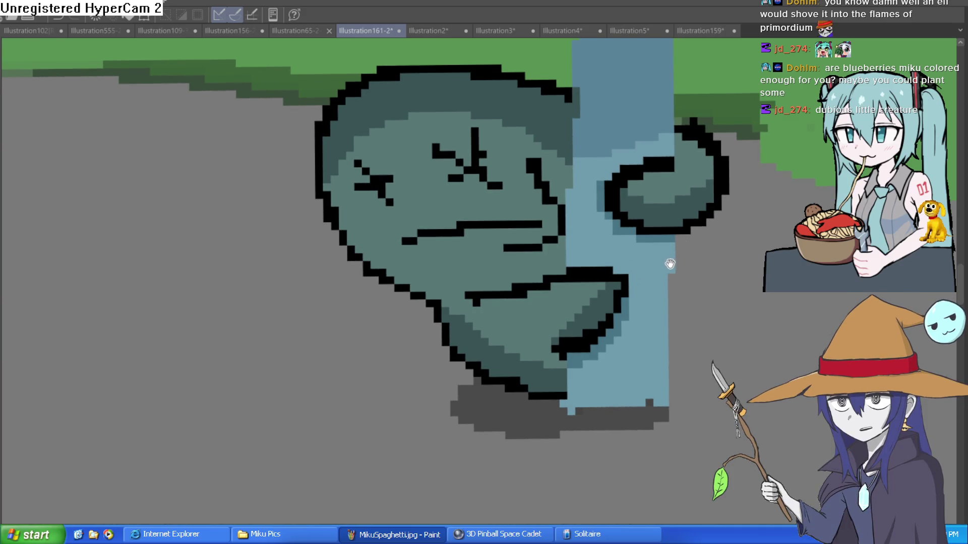
pyautogui.scroll(-2, 668, 262)
pyautogui.scroll(-1, 624, 276)
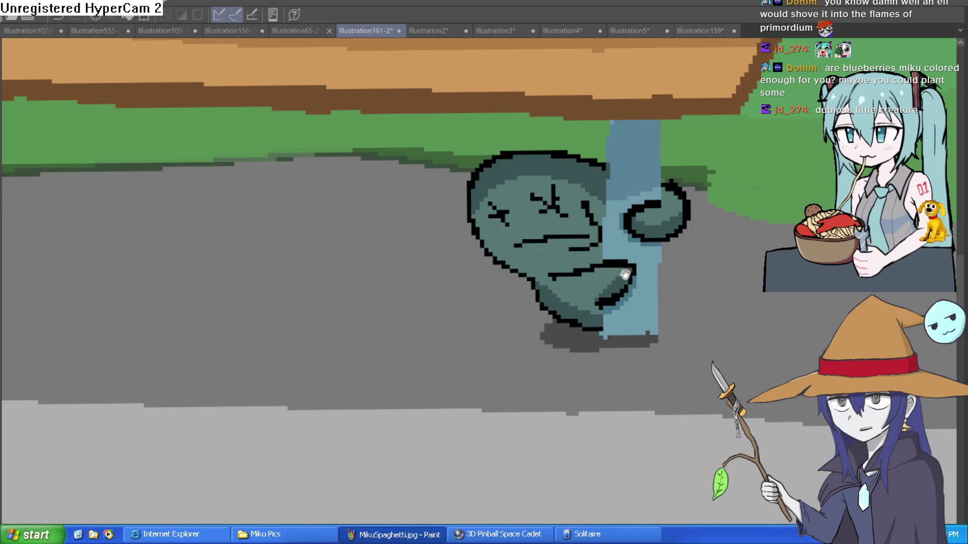
pyautogui.scroll(-2, 626, 293)
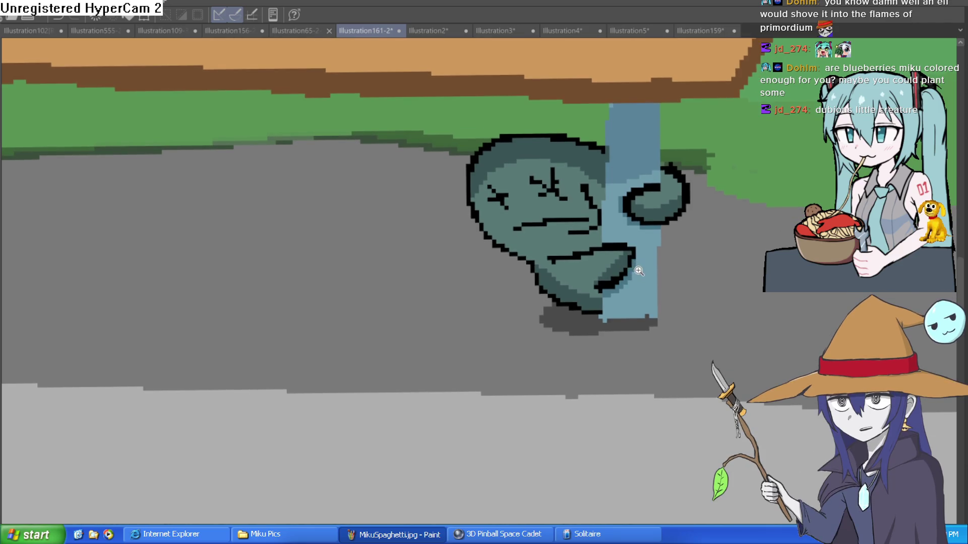
pyautogui.scroll(3, 645, 277)
pyautogui.scroll(-1, 680, 258)
pyautogui.scroll(-6, 679, 258)
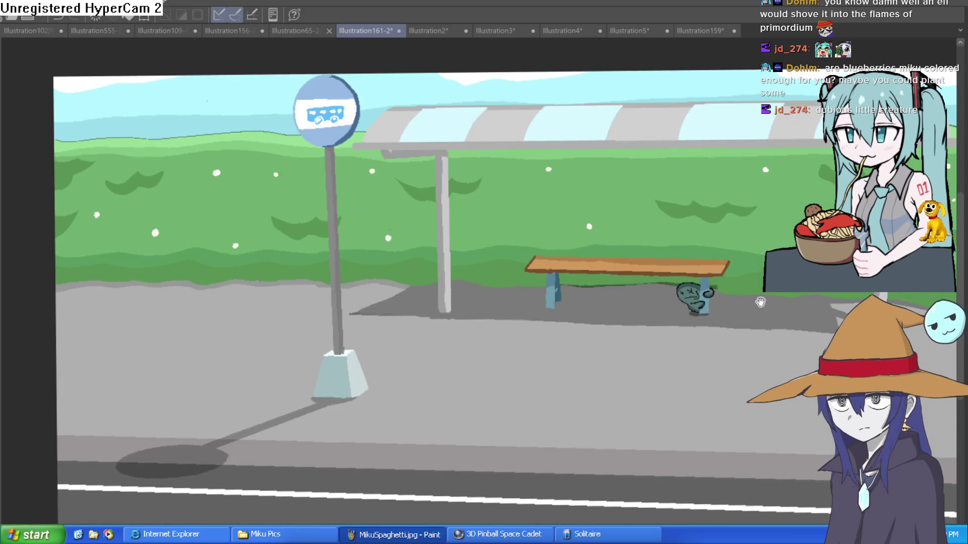
pyautogui.scroll(3, 722, 300)
pyautogui.scroll(-2, 762, 294)
pyautogui.scroll(-3, 778, 244)
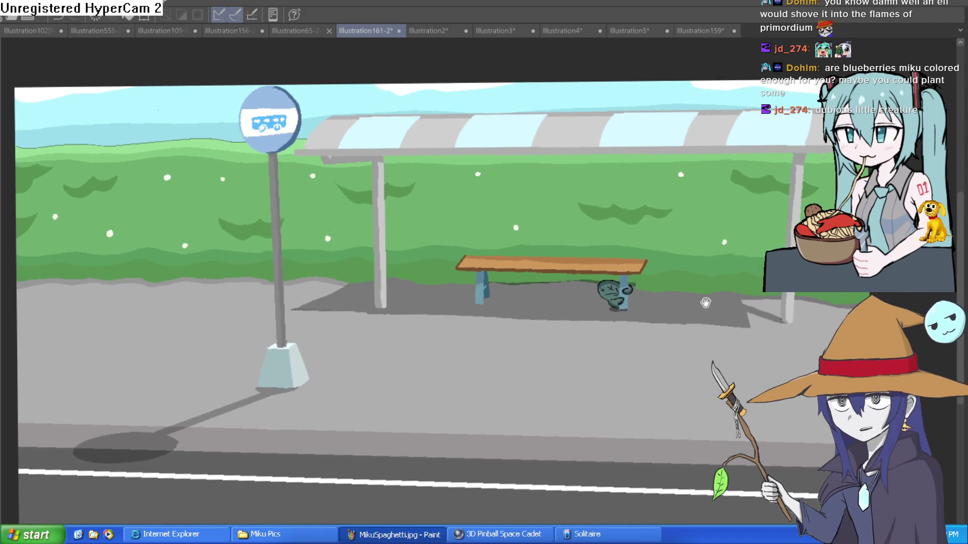
pyautogui.scroll(-1, 675, 328)
pyautogui.scroll(1, 685, 252)
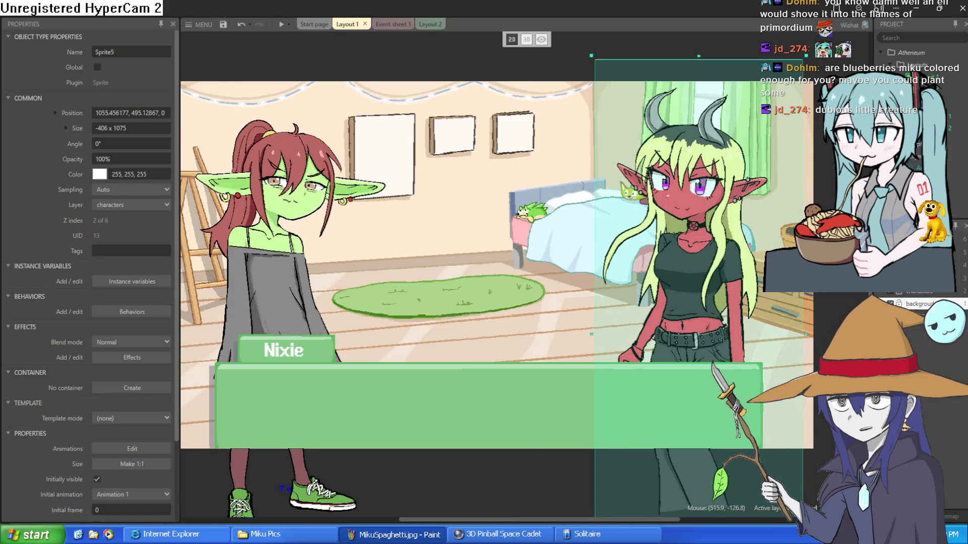
# Step: Move the goblin girl nixie and the red demon girl out of the bedroom scene
pyautogui.scroll(-3, 696, 288)
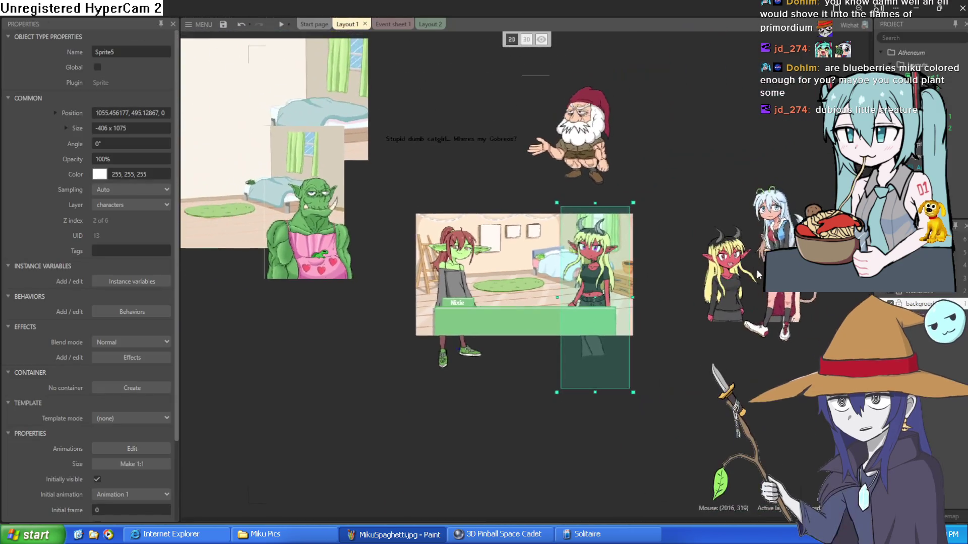
pyautogui.scroll(5, 669, 300)
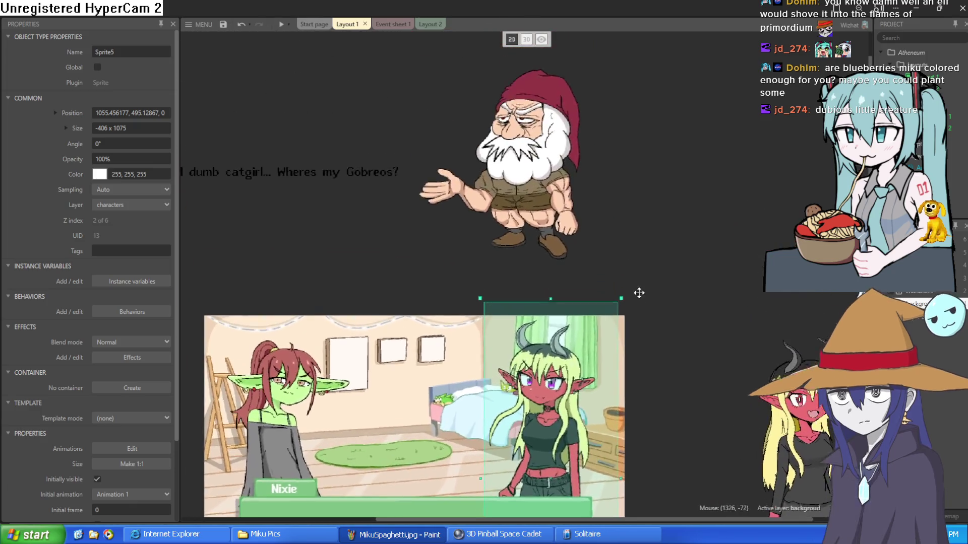
pyautogui.scroll(1, 640, 224)
pyautogui.scroll(2, 645, 230)
pyautogui.scroll(-2, 645, 231)
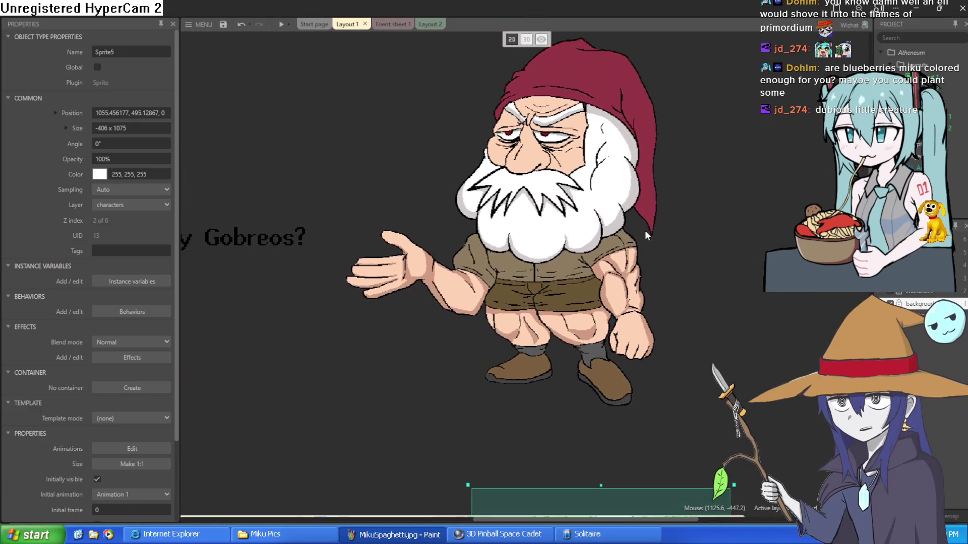
pyautogui.scroll(-3, 281, 291)
pyautogui.moveTo(281, 292)
pyautogui.mouseDown()
pyautogui.moveTo(598, 223)
pyautogui.moveTo(555, 208)
pyautogui.moveTo(596, 350)
pyautogui.moveTo(539, 426)
pyautogui.moveTo(604, 447)
pyautogui.mouseUp()
pyautogui.click(550, 204)
pyautogui.moveTo(461, 385)
pyautogui.mouseDown()
pyautogui.moveTo(415, 398)
pyautogui.moveTo(244, 380)
pyautogui.mouseUp()
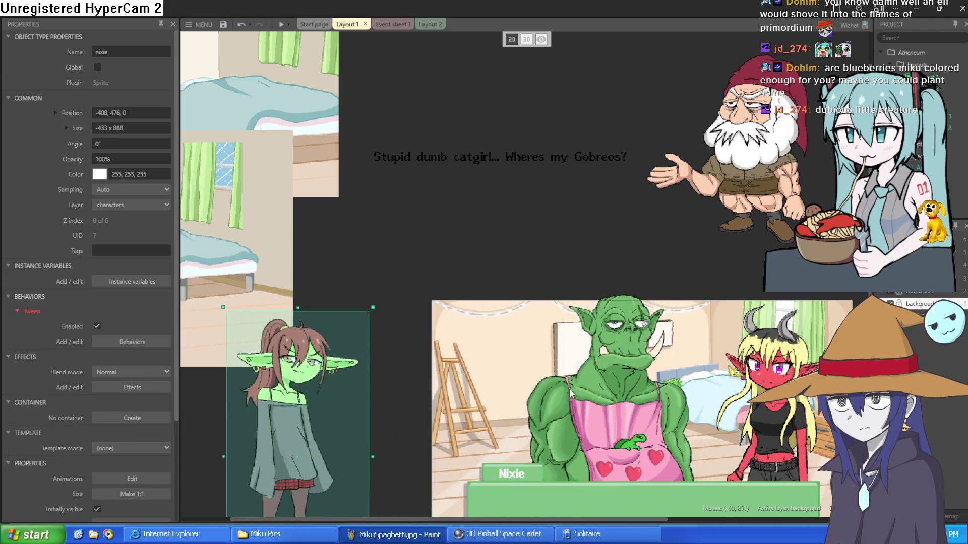
pyautogui.moveTo(771, 398)
pyautogui.mouseDown()
pyautogui.moveTo(584, 232)
pyautogui.moveTo(527, 167)
pyautogui.mouseUp()
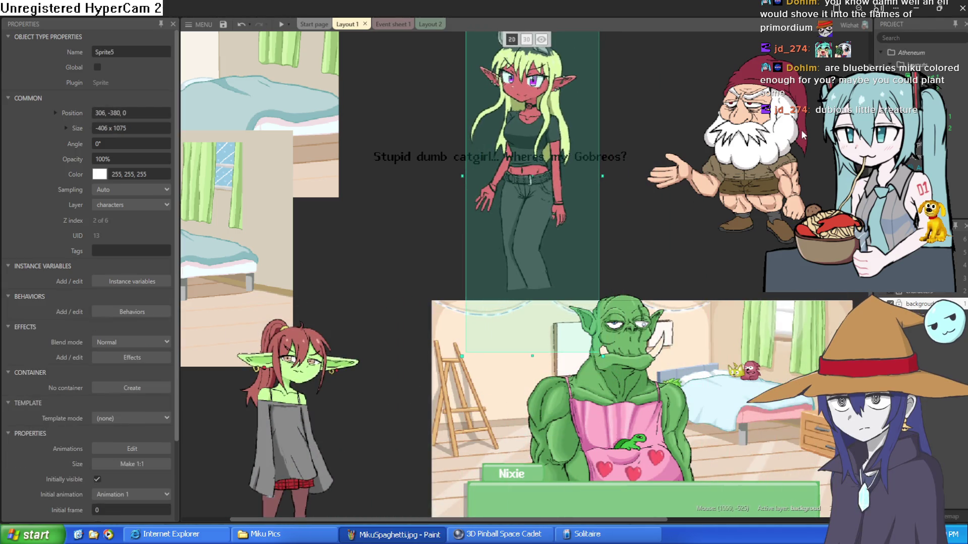
# Step: Bring the bearded gnome down into the room and shift the orc slightly left and lower
pyautogui.click(761, 188)
pyautogui.moveTo(761, 188); pyautogui.dragTo(775, 449)
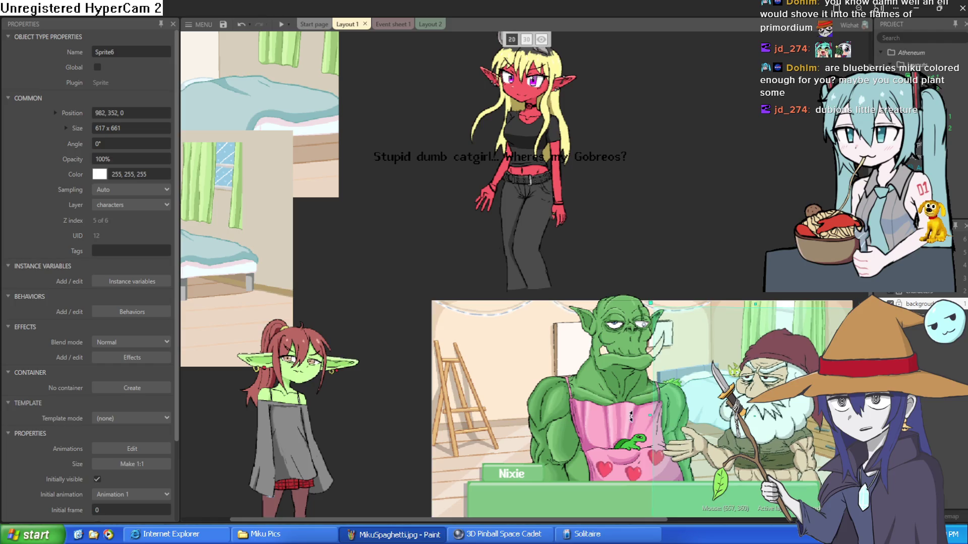
pyautogui.moveTo(596, 416)
pyautogui.mouseDown()
pyautogui.moveTo(507, 415)
pyautogui.moveTo(522, 414)
pyautogui.mouseUp()
pyautogui.scroll(3, 634, 311)
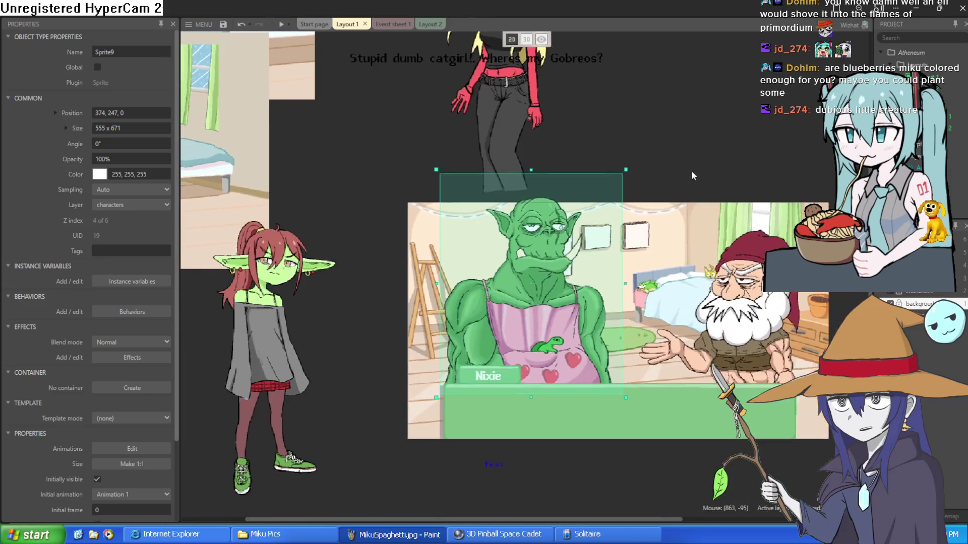
pyautogui.scroll(2, 634, 311)
pyautogui.moveTo(417, 283); pyautogui.dragTo(416, 305)
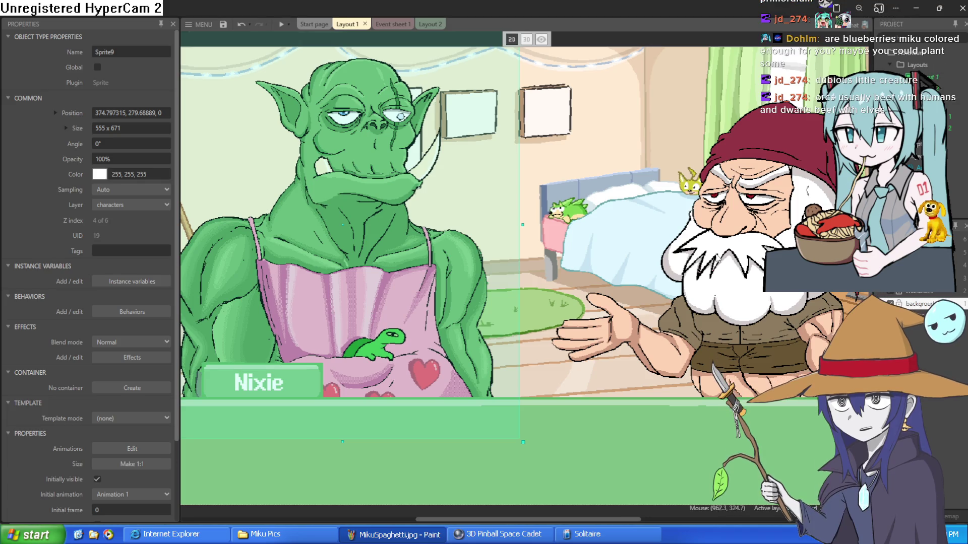
# Step: Clear the sprite selection and undo the last added sprite instance
pyautogui.scroll(-2, 667, 244)
pyautogui.scroll(1, 667, 243)
pyautogui.keyDown('shift'); pyautogui.click(667, 243); pyautogui.keyUp('shift')
pyautogui.click(667, 244)
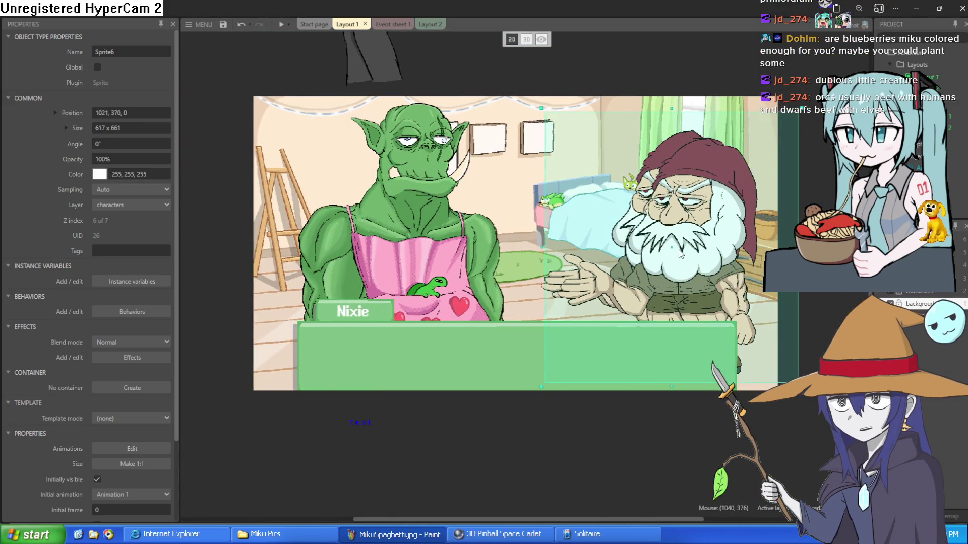
pyautogui.hotkey('ctrl', 'z')
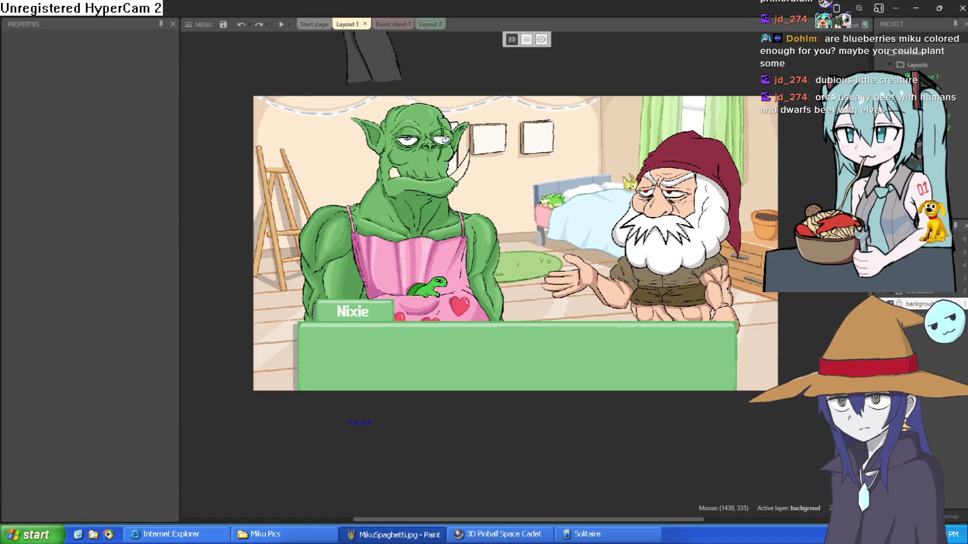
# Step: Move the orc (Sprite9) lower and to the right in the bedroom scene
pyautogui.scroll(3, 582, 249)
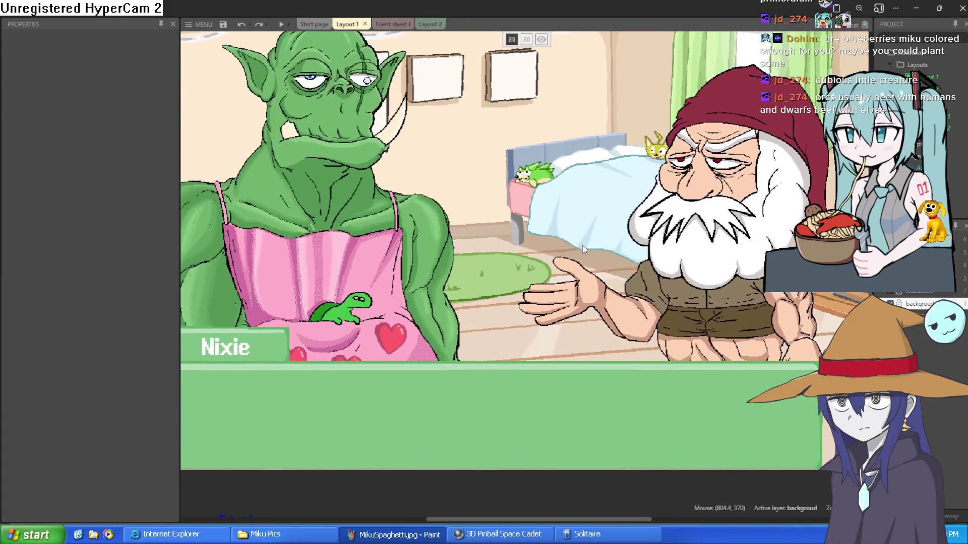
pyautogui.scroll(-4, 587, 232)
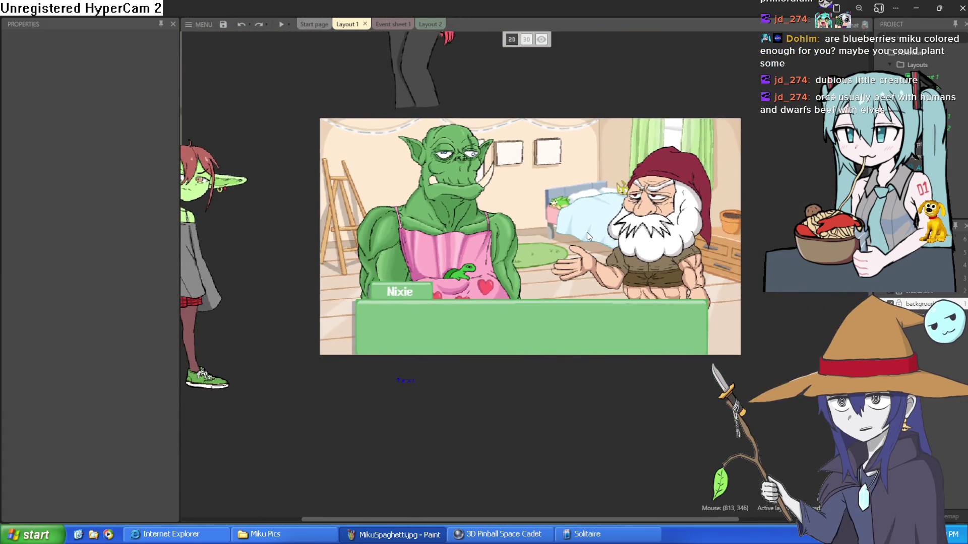
pyautogui.scroll(4, 607, 244)
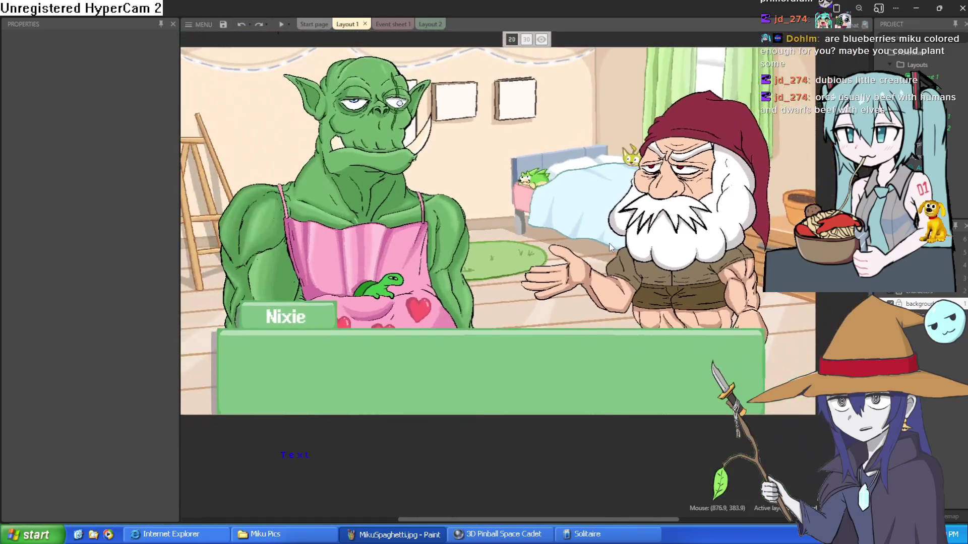
pyautogui.scroll(-3, 579, 210)
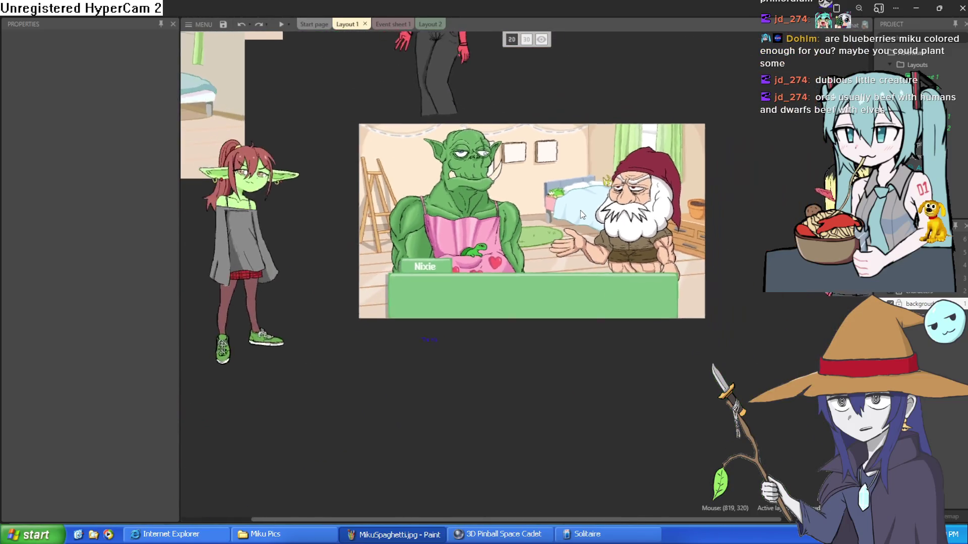
pyautogui.hscroll(3, 504, 252)
pyautogui.scroll(3, 437, 342)
pyautogui.scroll(-3, 436, 342)
pyautogui.hscroll(-3, 437, 342)
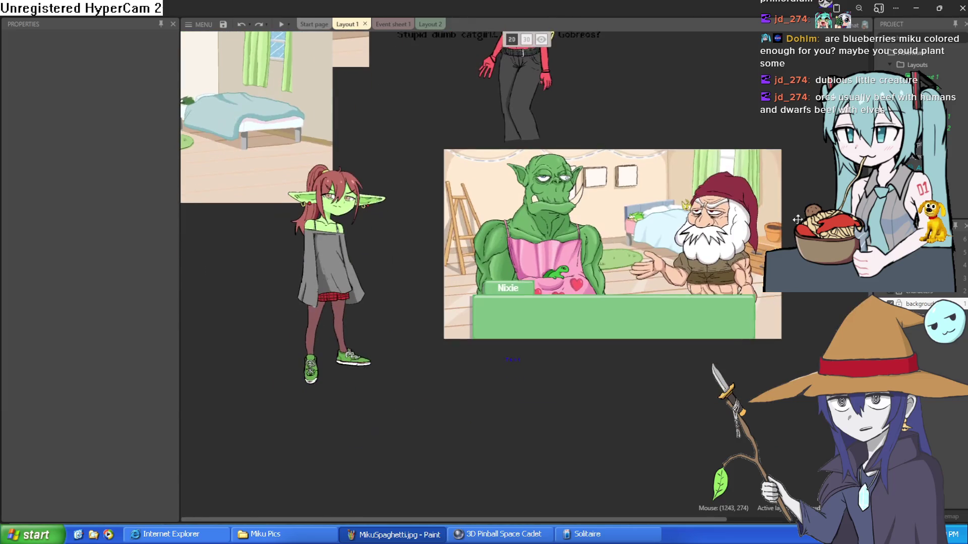
pyautogui.scroll(5, 583, 237)
pyautogui.scroll(-1, 584, 235)
pyautogui.scroll(1, 504, 239)
pyautogui.scroll(3, 474, 242)
pyautogui.scroll(-1, 473, 241)
pyautogui.scroll(-3, 641, 195)
pyautogui.scroll(3, 641, 195)
pyautogui.scroll(-1, 641, 195)
pyautogui.scroll(2, 641, 197)
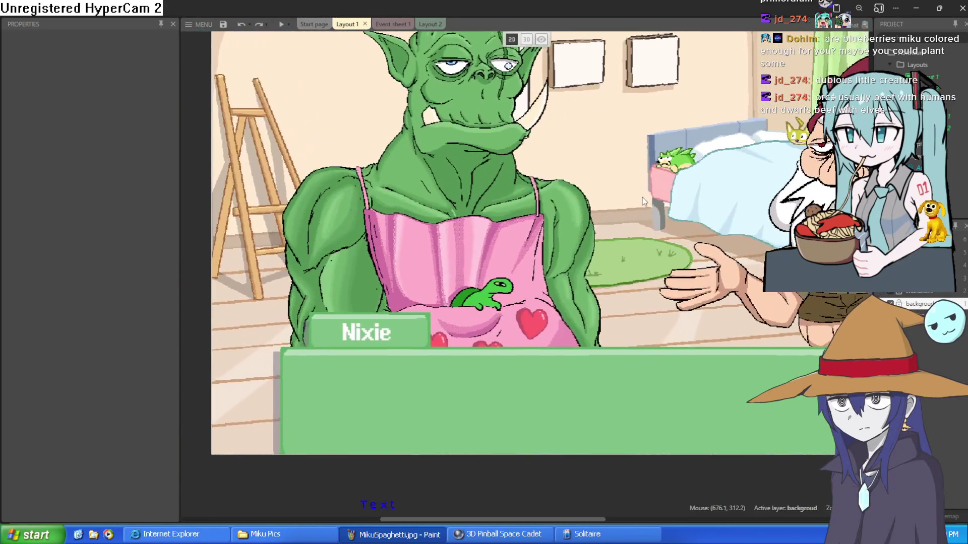
pyautogui.click(569, 250)
pyautogui.moveTo(567, 249); pyautogui.dragTo(581, 274)
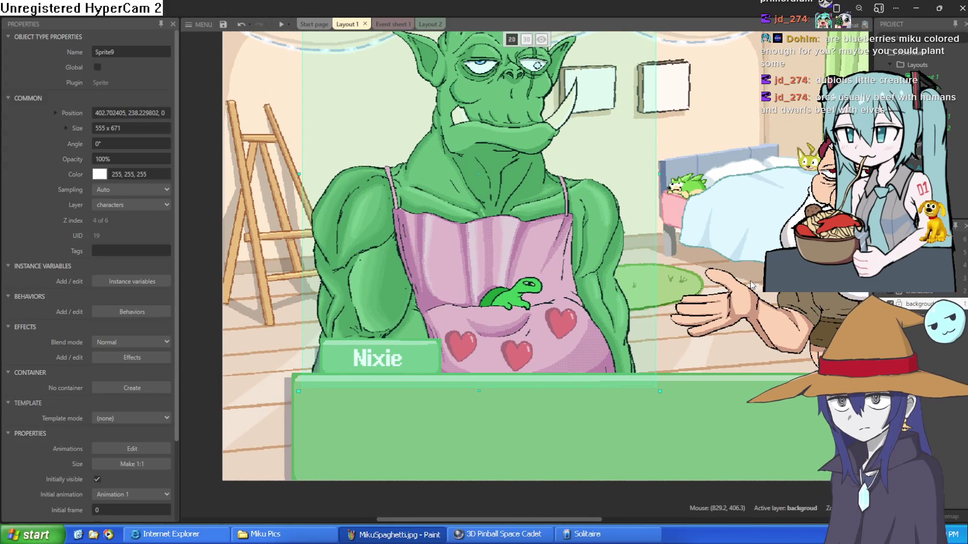
# Step: Nudge the dwarf (Sprite6) up then back down, and minimize Construct 3
pyautogui.hscroll(3, 655, 278)
pyautogui.click(738, 280)
pyautogui.moveTo(738, 280); pyautogui.dragTo(739, 263)
pyautogui.hscroll(3, 739, 263)
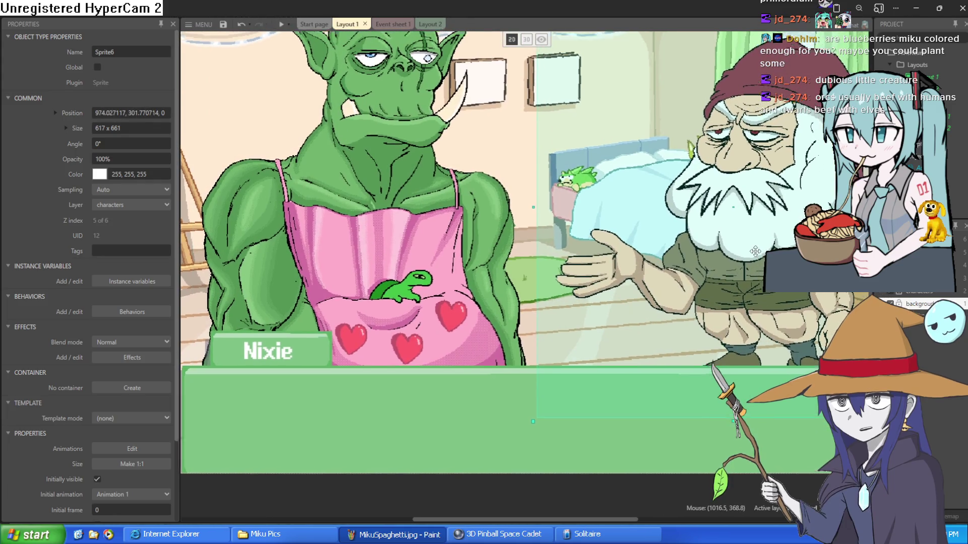
pyautogui.scroll(1, 716, 261)
pyautogui.scroll(2, 701, 272)
pyautogui.hscroll(-1, 706, 277)
pyautogui.scroll(-2, 711, 283)
pyautogui.click(759, 97)
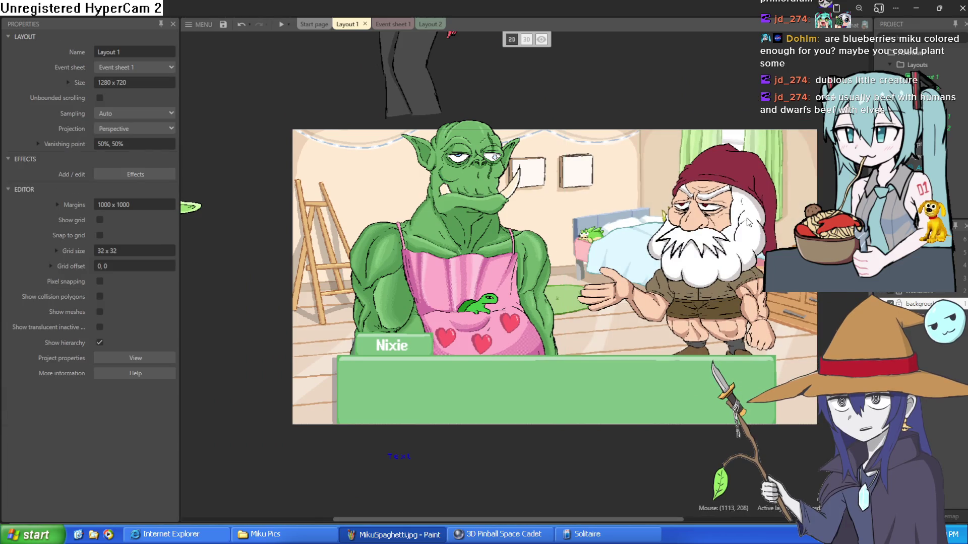
pyautogui.moveTo(741, 231); pyautogui.dragTo(738, 260)
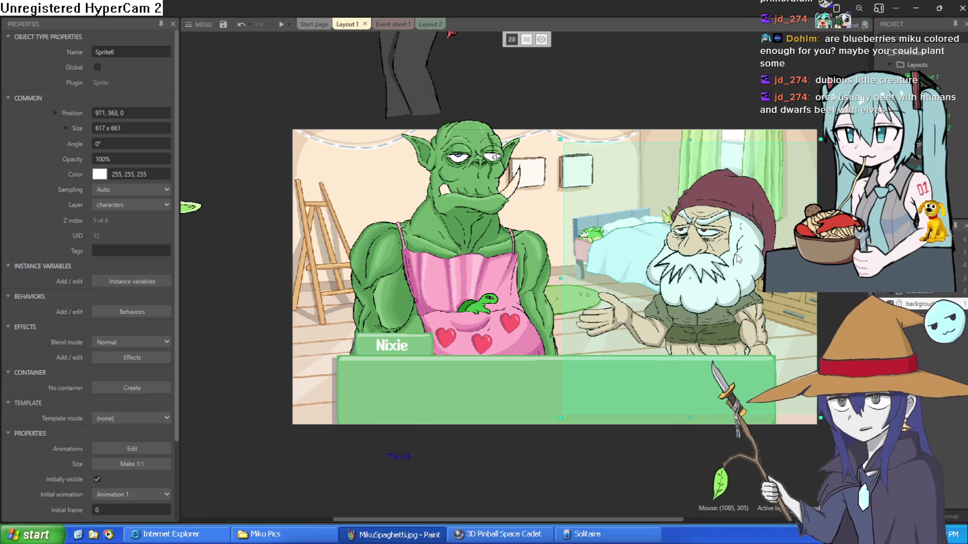
pyautogui.click(914, 8)
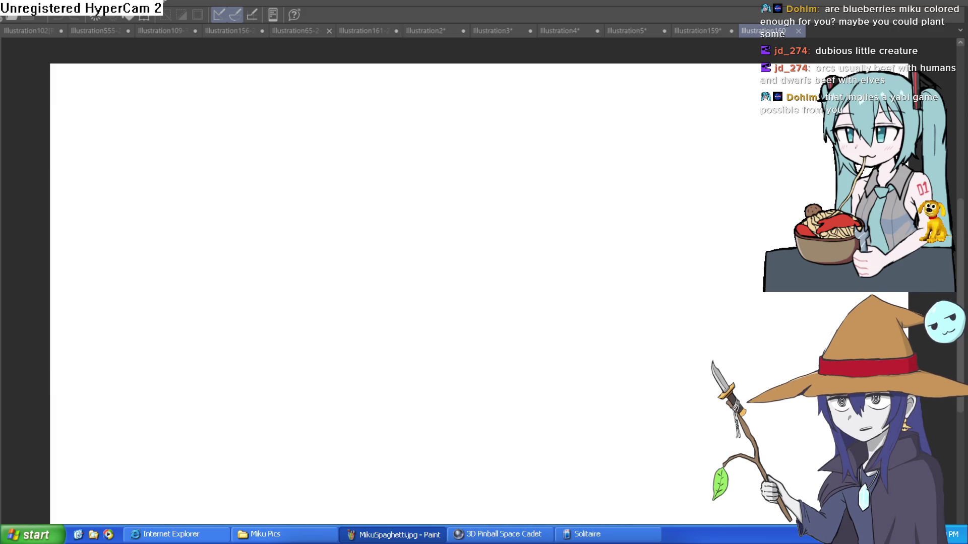
# Step: Nudge the orc (Sprite9) and the dwarf (Sprite6) a few pixels higher in the Construct 3 layout
pyautogui.hotkey('alt', 'Tab')
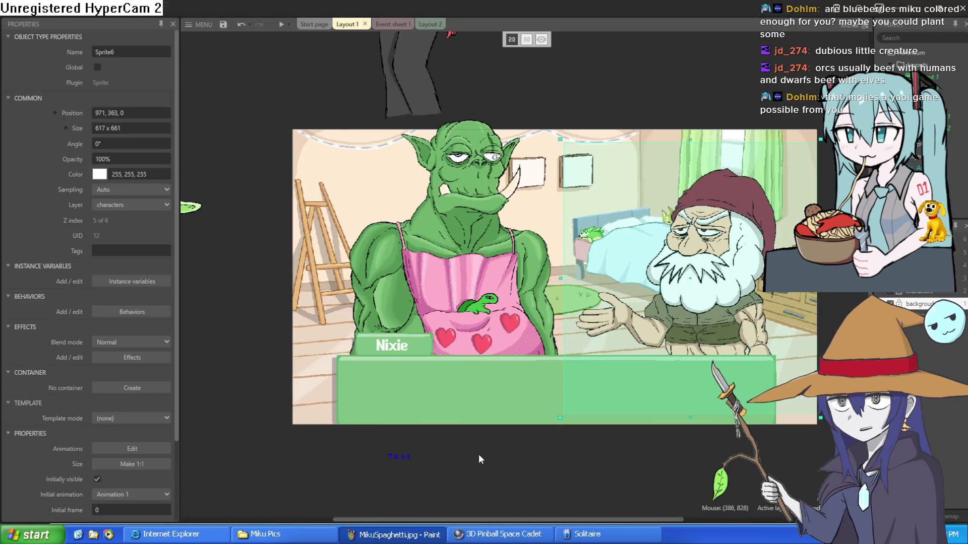
pyautogui.moveTo(560, 473); pyautogui.dragTo(538, 462)
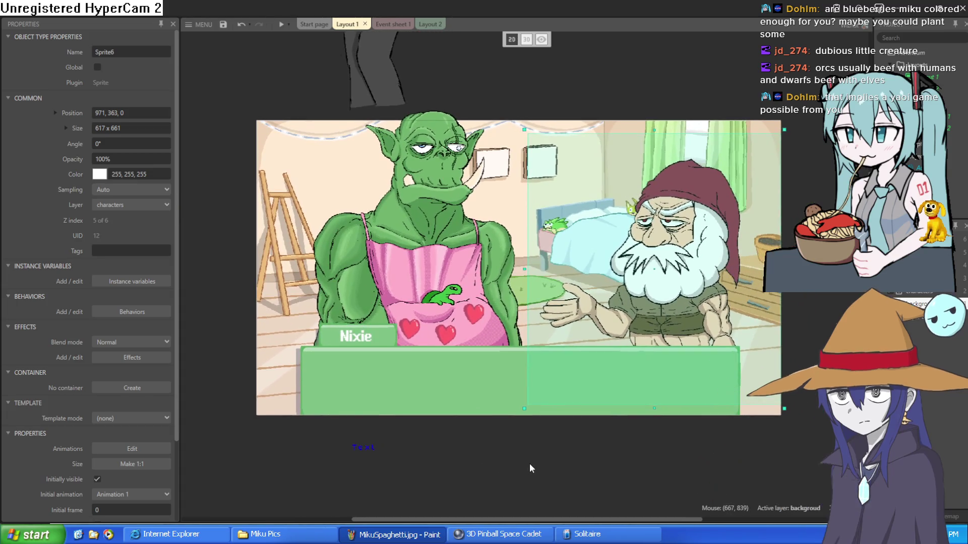
pyautogui.click(447, 250)
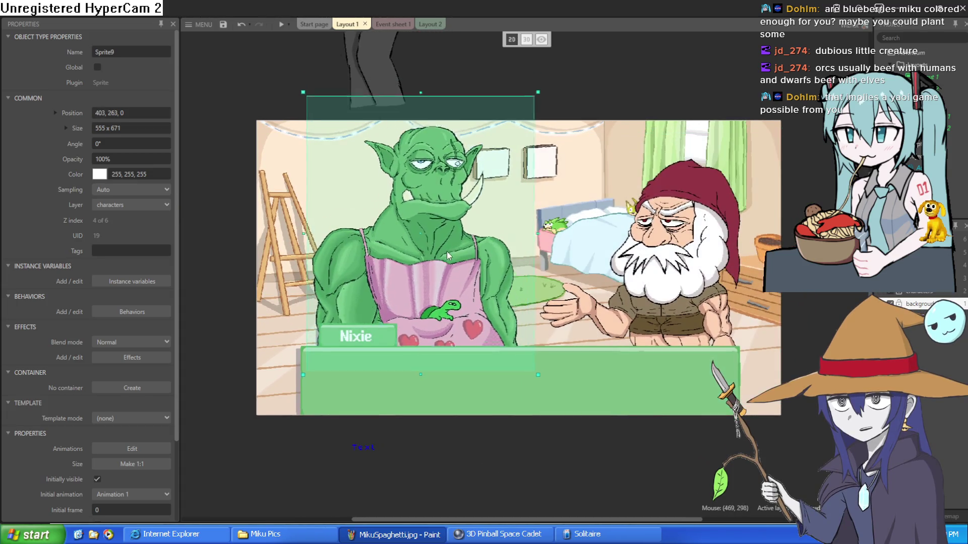
pyautogui.moveTo(442, 248); pyautogui.dragTo(442, 246)
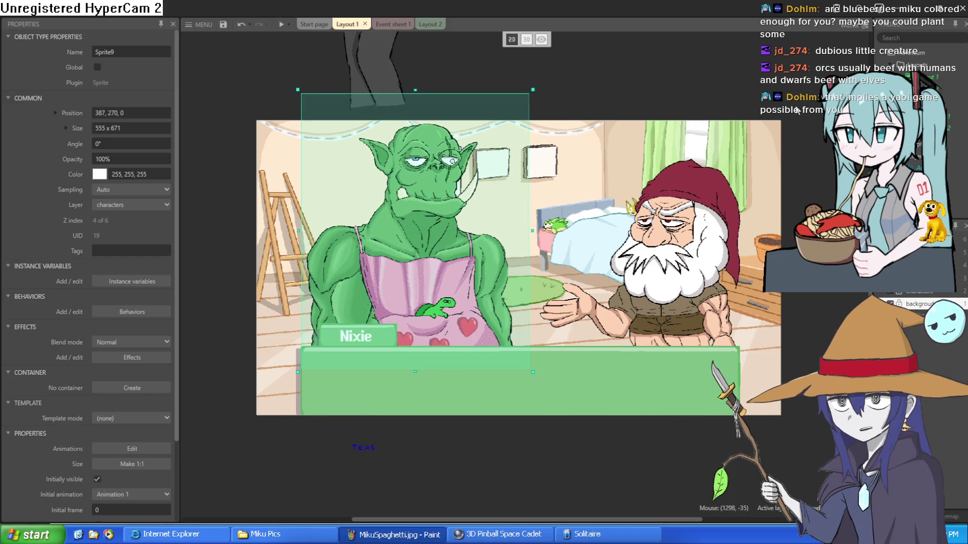
pyautogui.moveTo(700, 219)
pyautogui.mouseDown()
pyautogui.moveTo(700, 196)
pyautogui.moveTo(700, 211)
pyautogui.mouseUp()
pyautogui.click(724, 84)
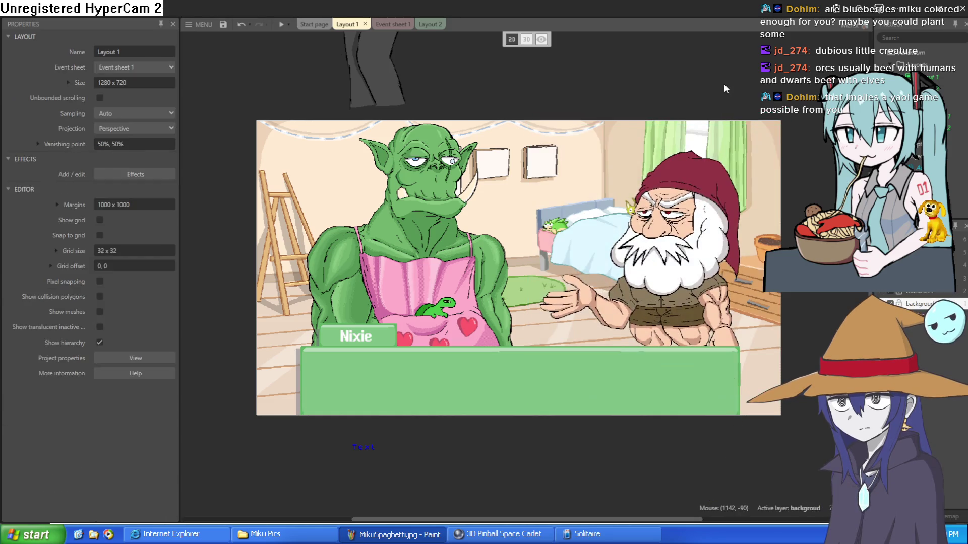
pyautogui.click(920, 9)
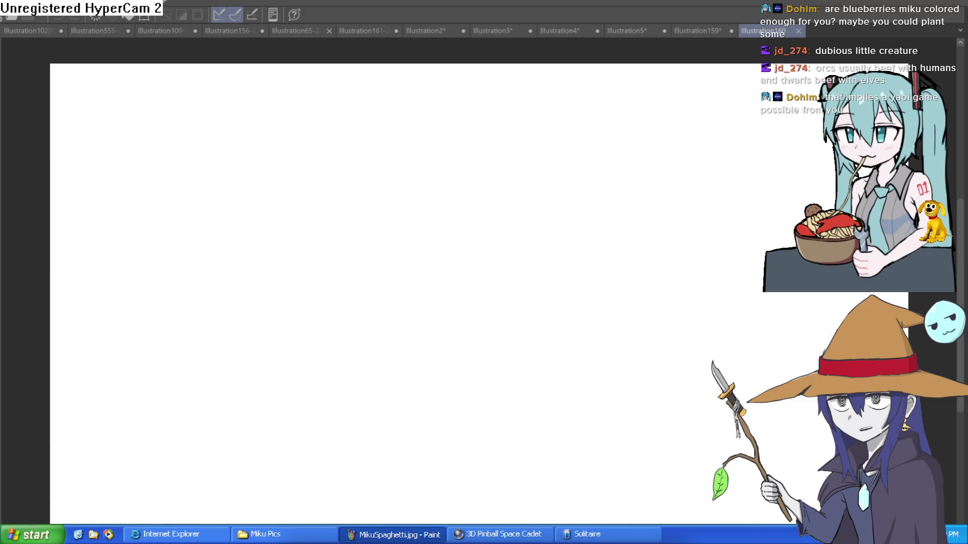
# Step: Draw several test strokes and a small circle on the blank Illustration160 canvas, undoing each one
pyautogui.moveTo(201, 255)
pyautogui.mouseDown()
pyautogui.moveTo(205, 325)
pyautogui.moveTo(551, 231)
pyautogui.mouseUp()
pyautogui.hotkey('ctrl', 'z')
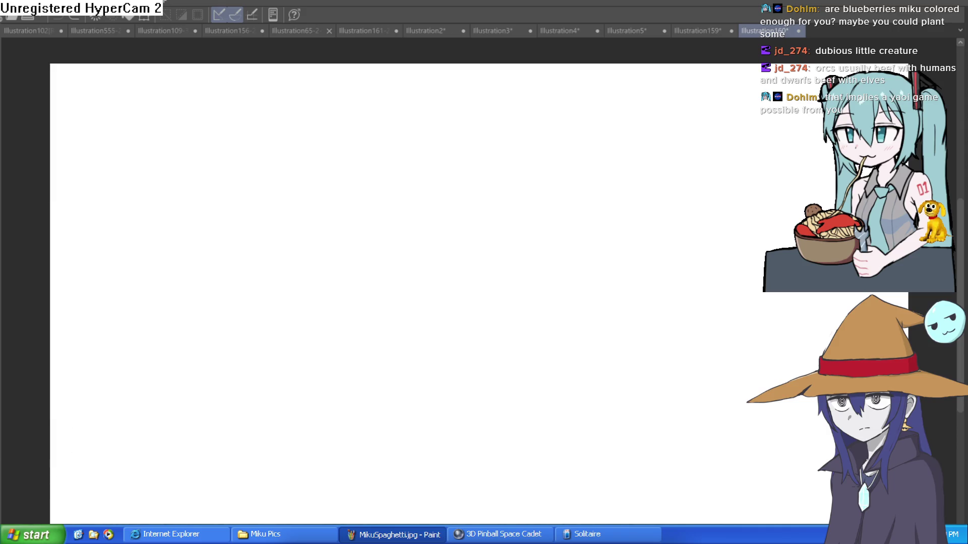
pyautogui.moveTo(247, 330); pyautogui.dragTo(396, 311)
pyautogui.moveTo(368, 330); pyautogui.dragTo(620, 271)
pyautogui.hotkey('ctrl', 'z')
pyautogui.hotkey('ctrl', 'z')
pyautogui.moveTo(449, 216)
pyautogui.mouseDown()
pyautogui.moveTo(361, 281)
pyautogui.moveTo(458, 223)
pyautogui.mouseUp()
pyautogui.hotkey('ctrl', 'z')
pyautogui.moveTo(451, 220)
pyautogui.mouseDown()
pyautogui.moveTo(426, 241)
pyautogui.moveTo(538, 268)
pyautogui.moveTo(456, 220)
pyautogui.mouseUp()
pyautogui.hotkey('ctrl', 'z')
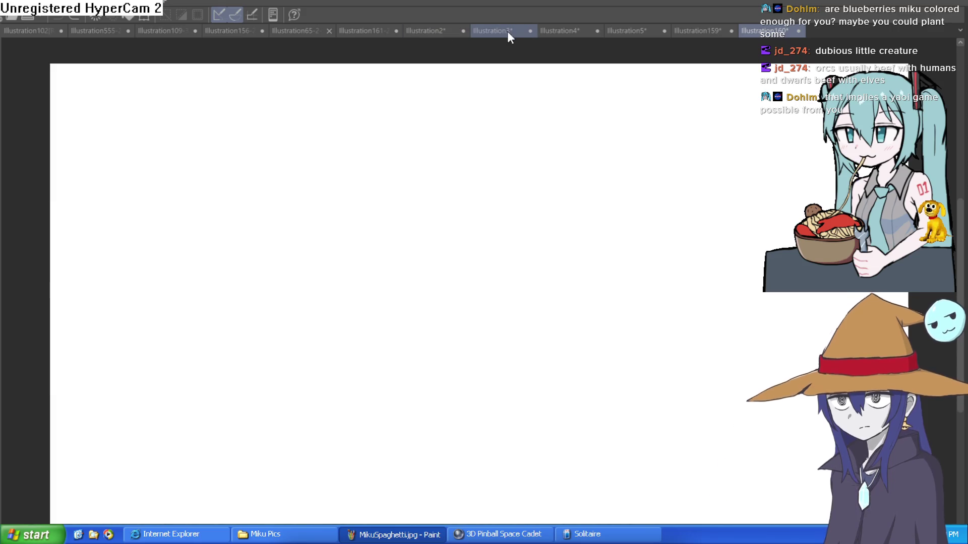
# Step: Switch to the horned armoured character illustration and frame its head, torso and legs
pyautogui.click(432, 30)
pyautogui.click(372, 32)
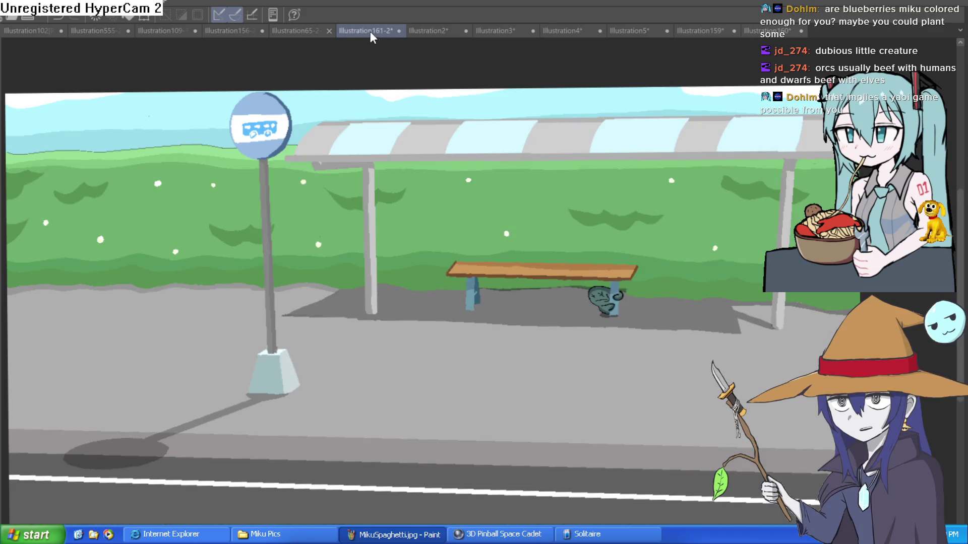
pyautogui.click(295, 29)
pyautogui.click(222, 34)
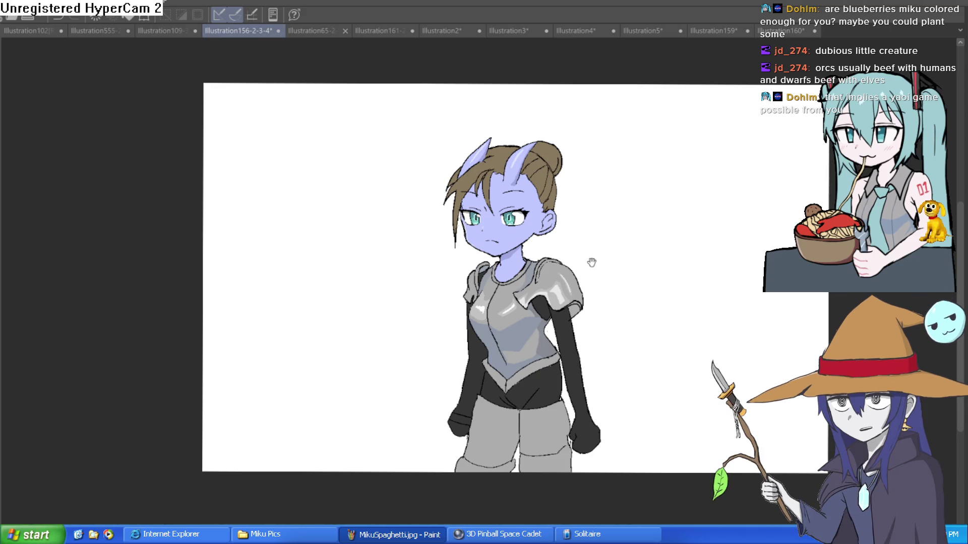
pyautogui.scroll(4, 589, 259)
pyautogui.press('h')
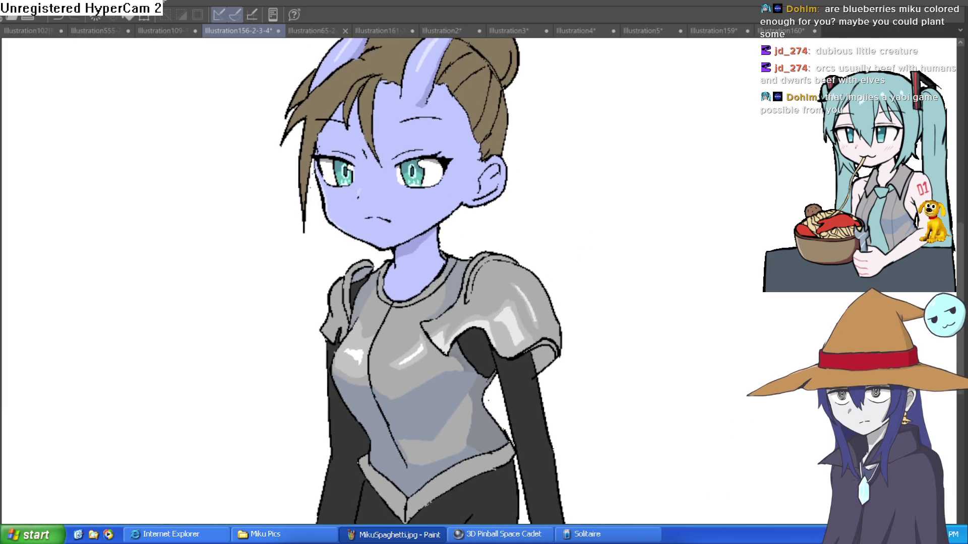
pyautogui.moveTo(616, 278); pyautogui.dragTo(816, 289)
pyautogui.press('h')
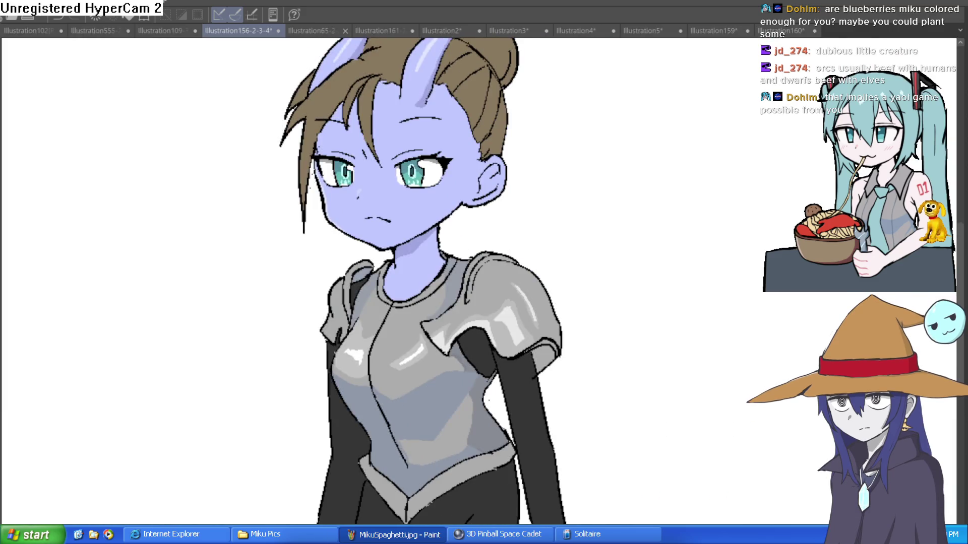
pyautogui.moveTo(648, 274)
pyautogui.mouseDown()
pyautogui.moveTo(566, 227)
pyautogui.moveTo(565, 185)
pyautogui.moveTo(594, 210)
pyautogui.moveTo(558, 318)
pyautogui.moveTo(557, 292)
pyautogui.moveTo(558, 352)
pyautogui.moveTo(540, 276)
pyautogui.mouseUp()
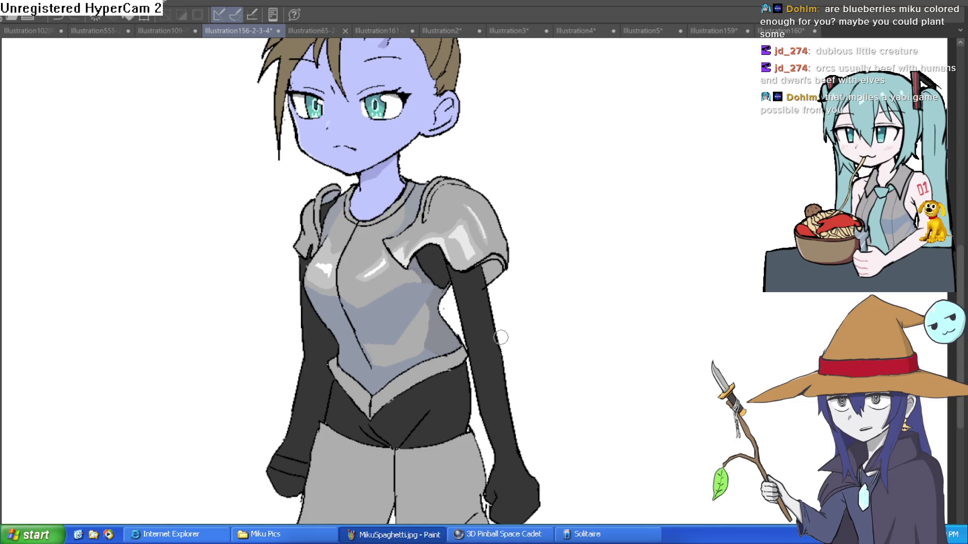
# Step: Draw a wavy ribbon line trailing from the character's arm after discarding two trial strokes
pyautogui.moveTo(500, 334); pyautogui.dragTo(554, 327)
pyautogui.hotkey('ctrl', 'z')
pyautogui.moveTo(499, 335); pyautogui.dragTo(606, 272)
pyautogui.hotkey('ctrl', 'z')
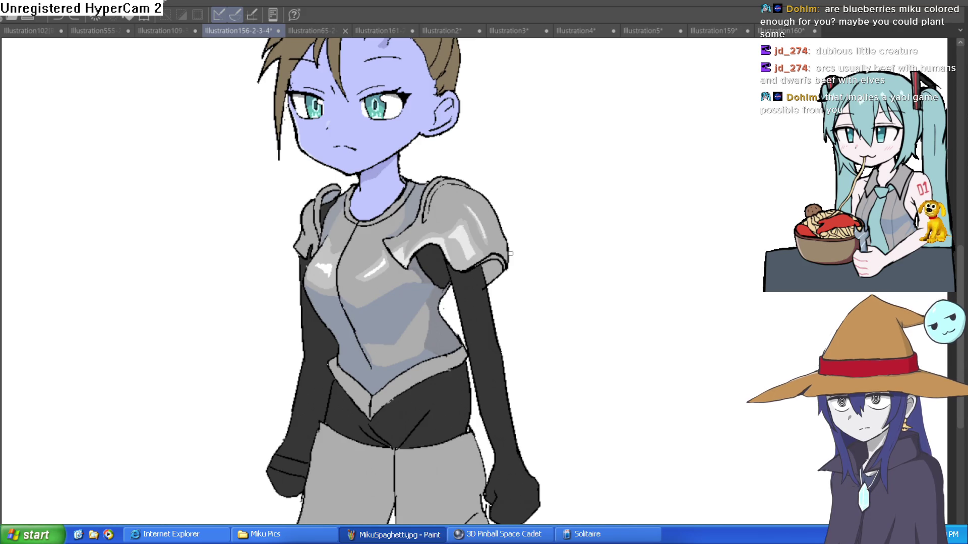
pyautogui.moveTo(499, 338)
pyautogui.mouseDown()
pyautogui.moveTo(644, 276)
pyautogui.moveTo(751, 207)
pyautogui.moveTo(758, 179)
pyautogui.moveTo(762, 192)
pyautogui.moveTo(713, 295)
pyautogui.moveTo(611, 305)
pyautogui.moveTo(537, 374)
pyautogui.moveTo(509, 386)
pyautogui.mouseUp()
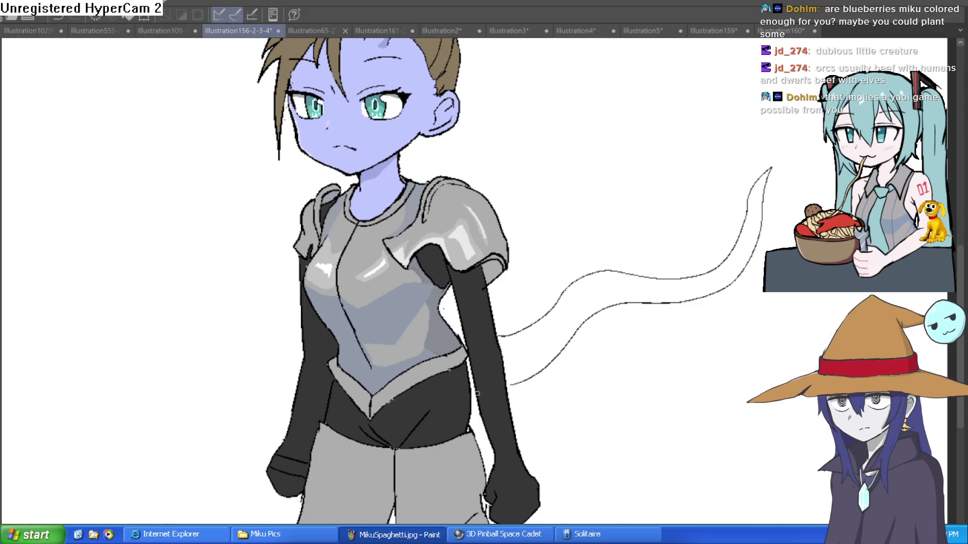
# Step: Extend the ribbon's upper tip and bucket-fill the tail with the face's light blue
pyautogui.moveTo(809, 159)
pyautogui.mouseDown()
pyautogui.moveTo(755, 184)
pyautogui.moveTo(778, 191)
pyautogui.moveTo(761, 196)
pyautogui.mouseUp()
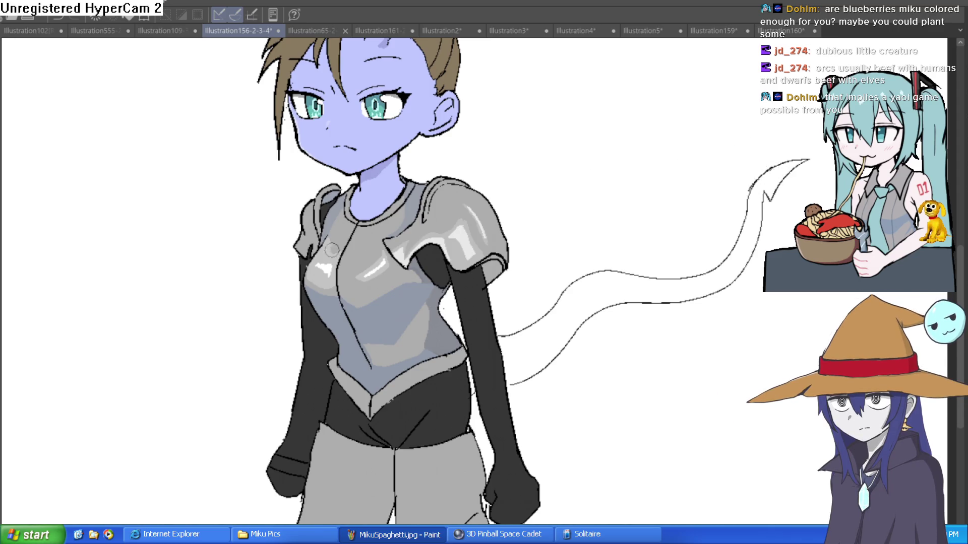
pyautogui.keyDown('alt'); pyautogui.click(377, 135); pyautogui.keyUp('alt')
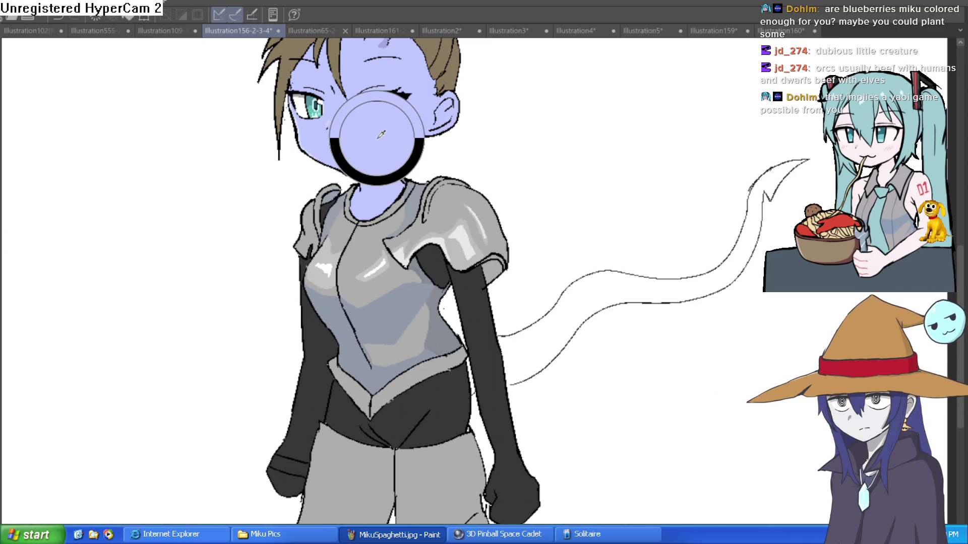
pyautogui.click(589, 289)
pyautogui.scroll(-5, 726, 288)
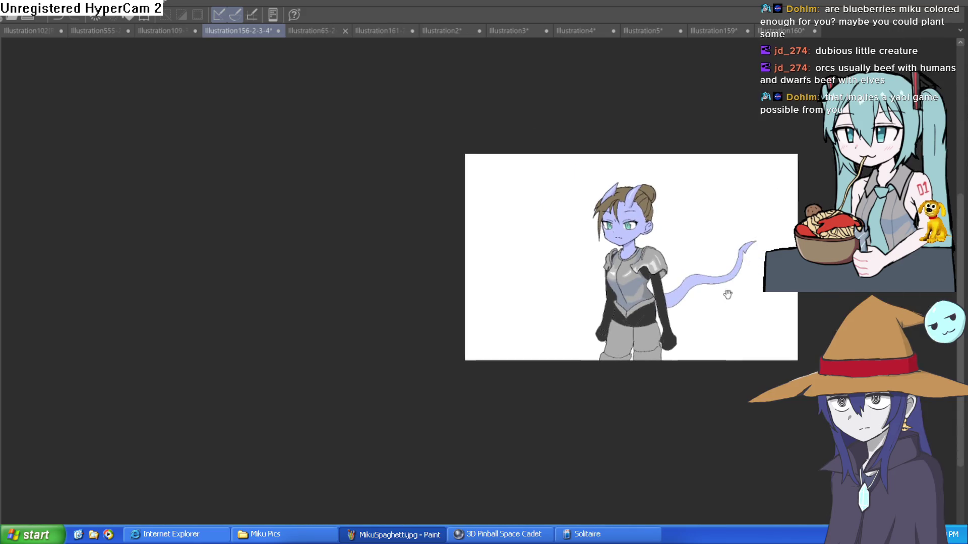
pyautogui.scroll(4, 675, 293)
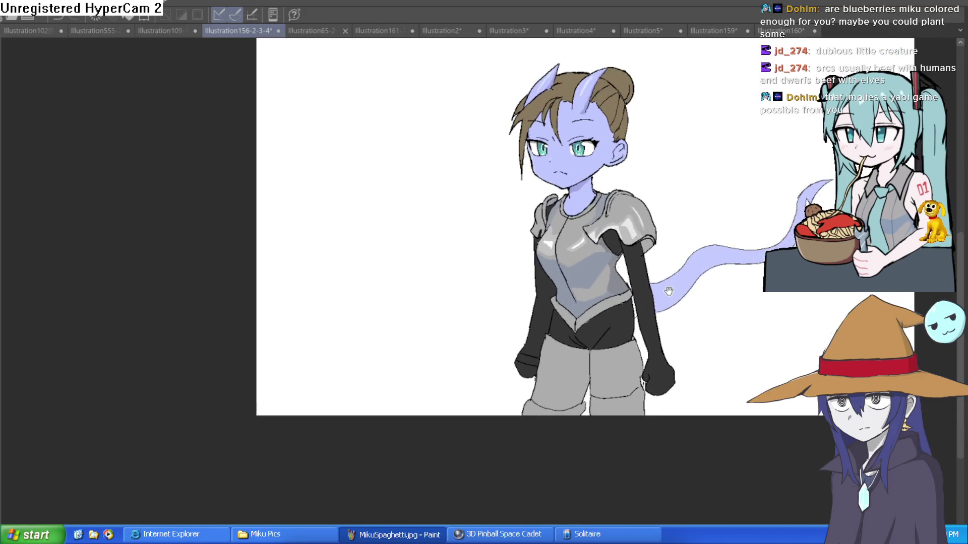
pyautogui.moveTo(613, 292); pyautogui.dragTo(611, 292)
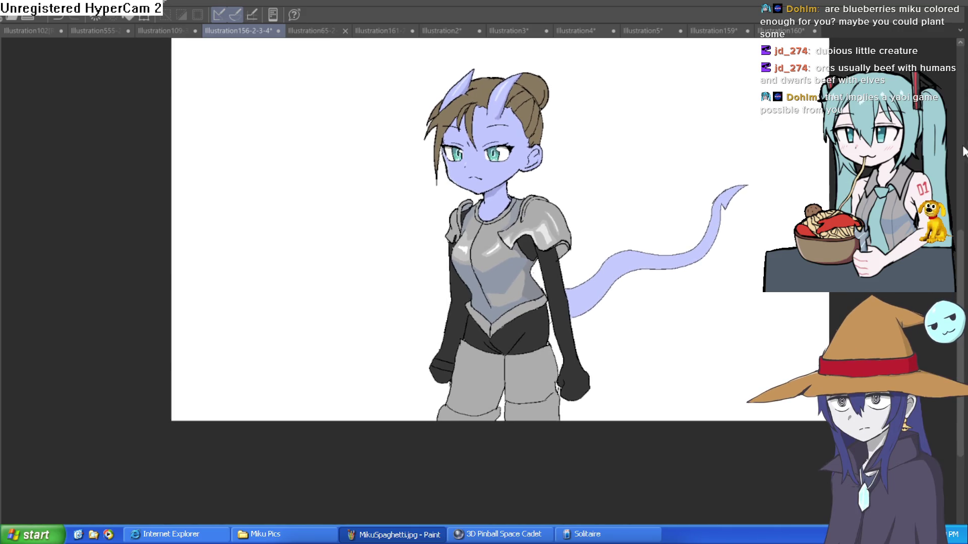
# Step: Check the drawing in a mirrored view and zoomed on the face, then go to Illustration160
pyautogui.press('h')
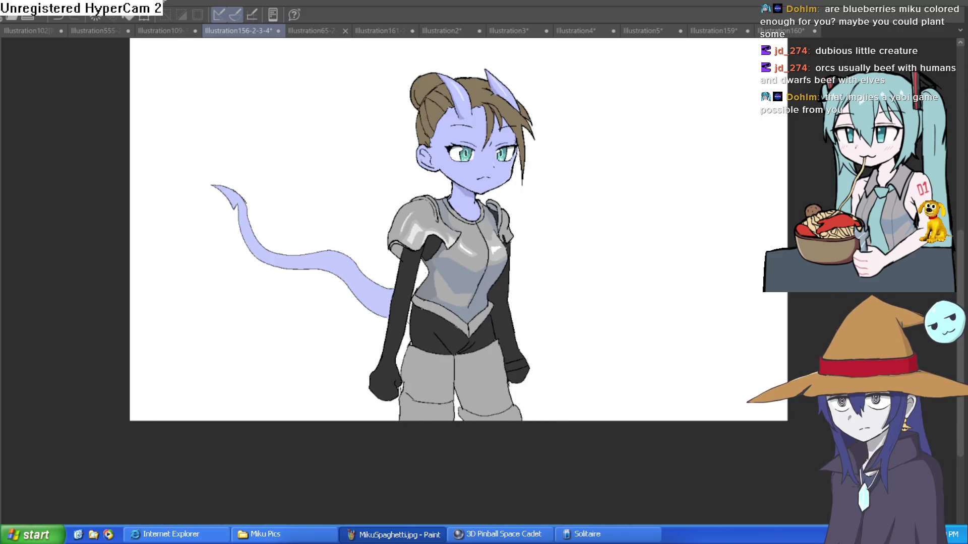
pyautogui.press('h')
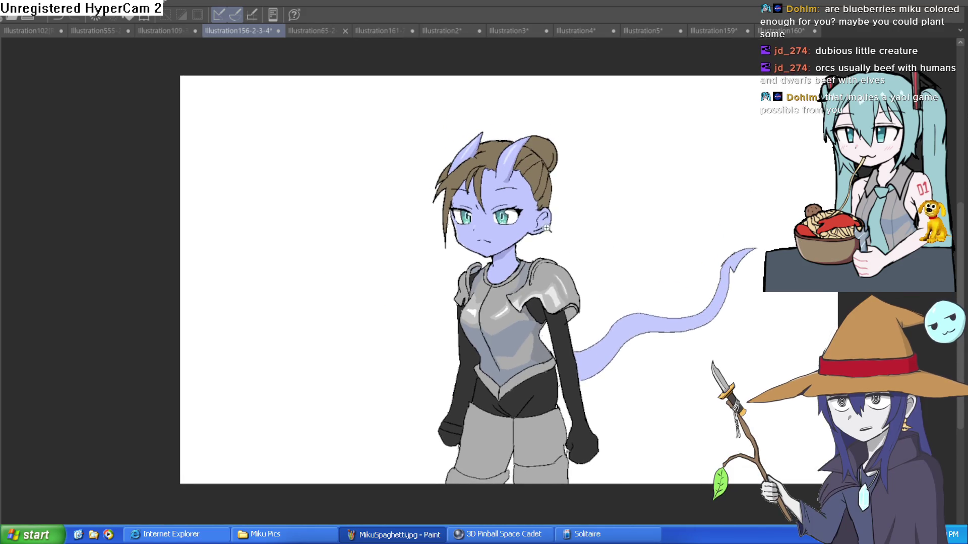
pyautogui.click(538, 233)
pyautogui.keyDown('alt'); pyautogui.click(537, 233); pyautogui.keyUp('alt')
pyautogui.hotkey('ctrl', 'Tab')
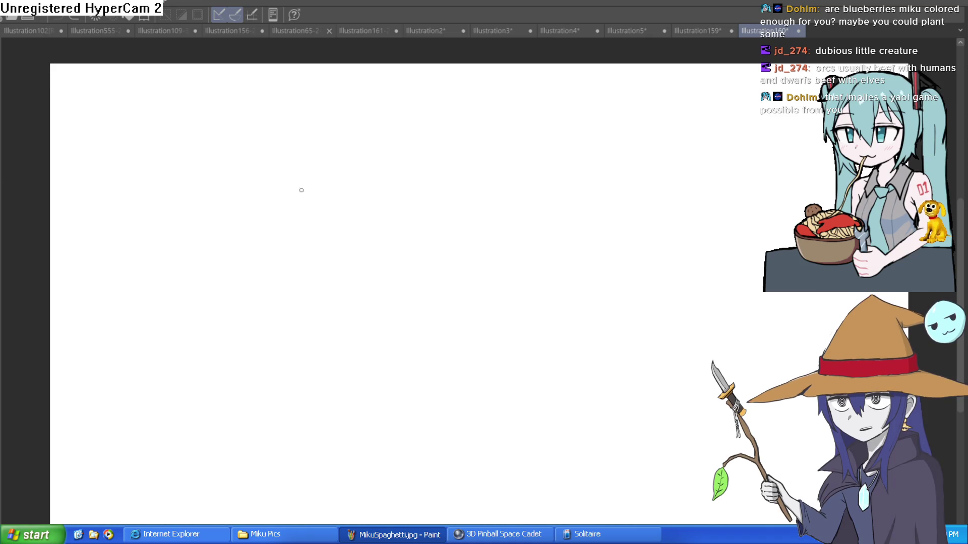
# Step: Pen the rounded dome top of a head outline on the blank canvas after a discarded trial arc
pyautogui.moveTo(429, 323); pyautogui.dragTo(428, 228)
pyautogui.hotkey('ctrl', 'z')
pyautogui.moveTo(495, 320)
pyautogui.mouseDown()
pyautogui.moveTo(514, 229)
pyautogui.moveTo(554, 198)
pyautogui.moveTo(615, 220)
pyautogui.moveTo(645, 305)
pyautogui.moveTo(620, 328)
pyautogui.mouseUp()
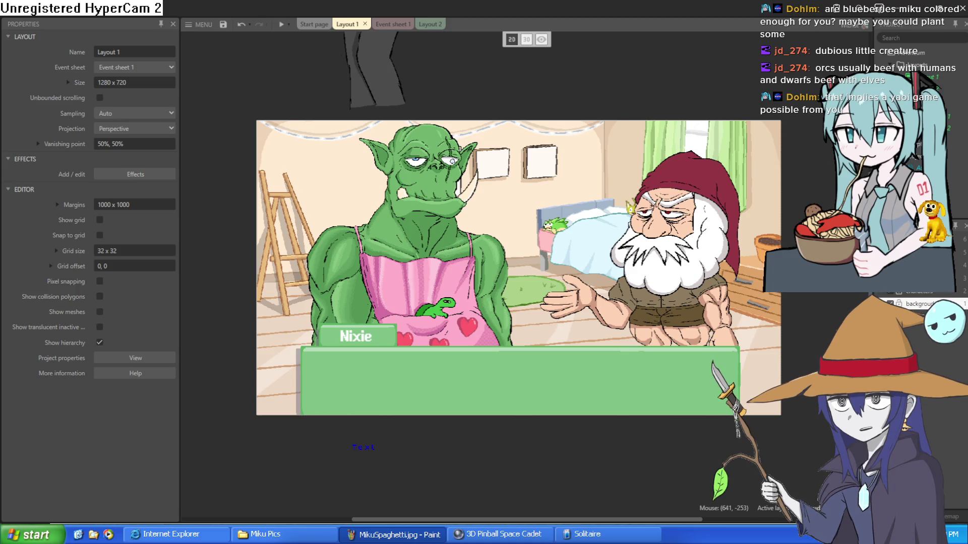
# Step: Move the dwarf sprite right to position 1302, 384 and zoom in on the creatures on the bed
pyautogui.moveTo(661, 272)
pyautogui.mouseDown()
pyautogui.moveTo(554, 272)
pyautogui.moveTo(753, 274)
pyautogui.mouseUp()
pyautogui.scroll(4, 713, 188)
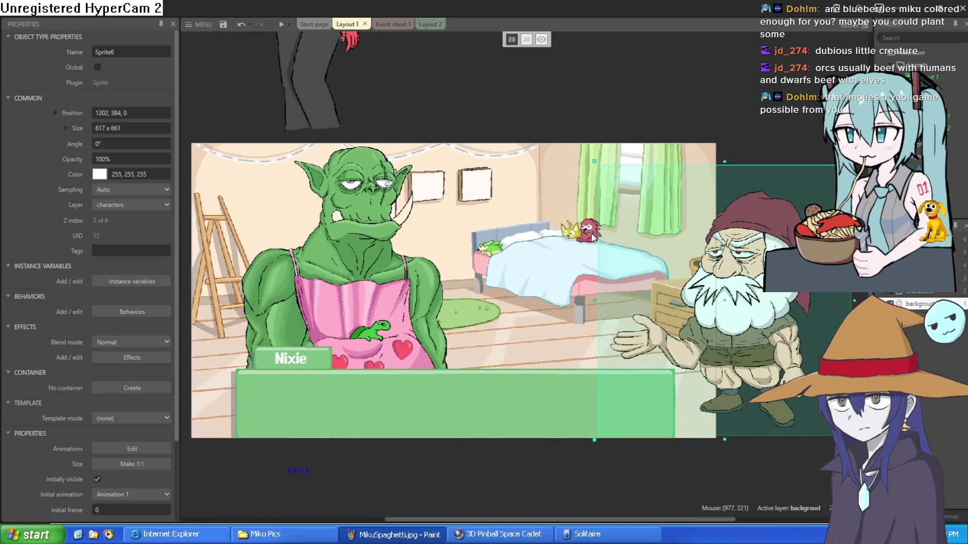
pyautogui.scroll(5, 592, 233)
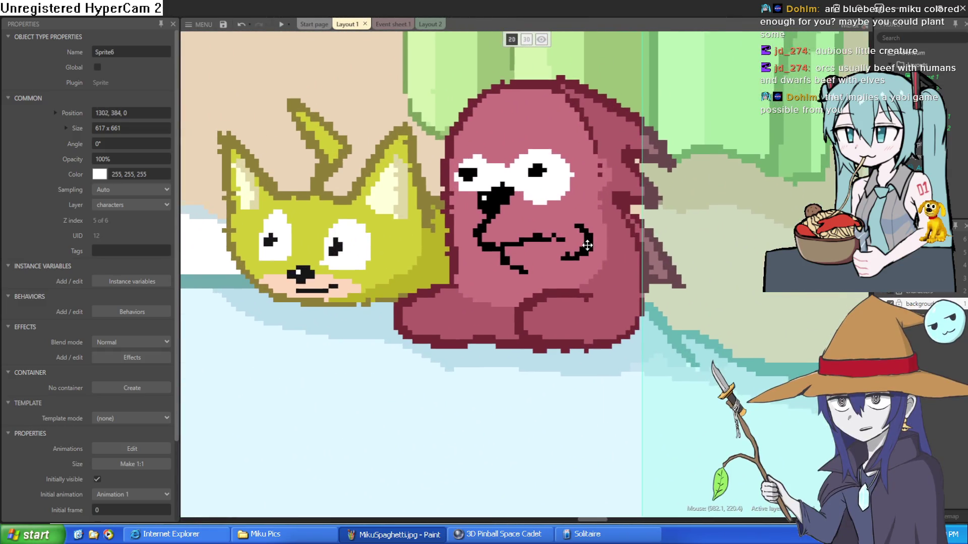
pyautogui.scroll(-2, 561, 241)
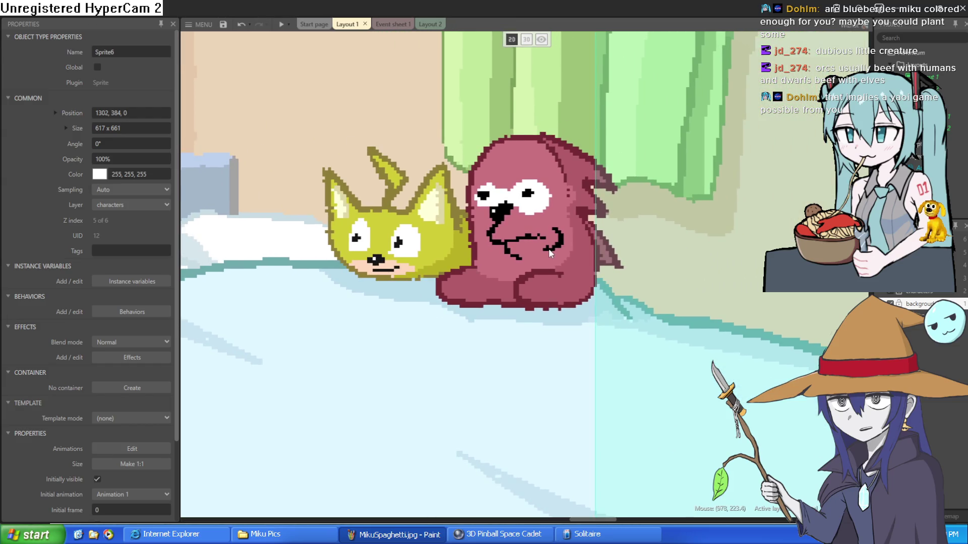
pyautogui.moveTo(561, 239); pyautogui.dragTo(552, 244)
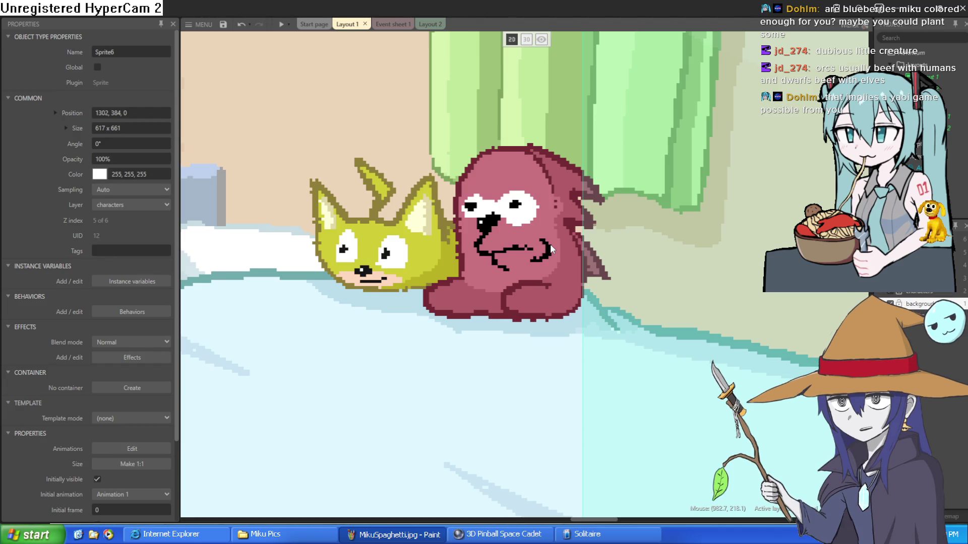
pyautogui.scroll(-2, 549, 243)
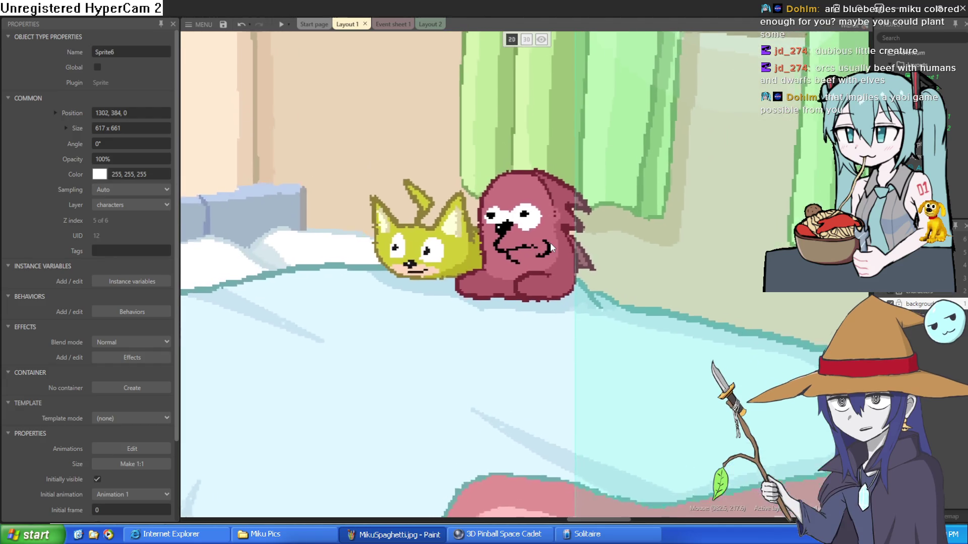
pyautogui.scroll(4, 535, 241)
pyautogui.scroll(2, 529, 244)
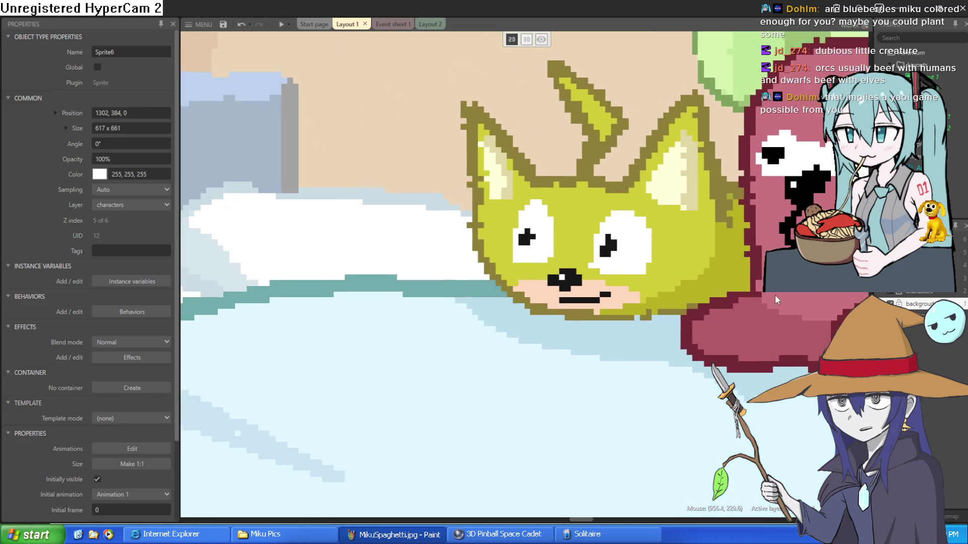
pyautogui.scroll(-3, 605, 227)
pyautogui.scroll(3, 721, 208)
pyautogui.scroll(-3, 721, 209)
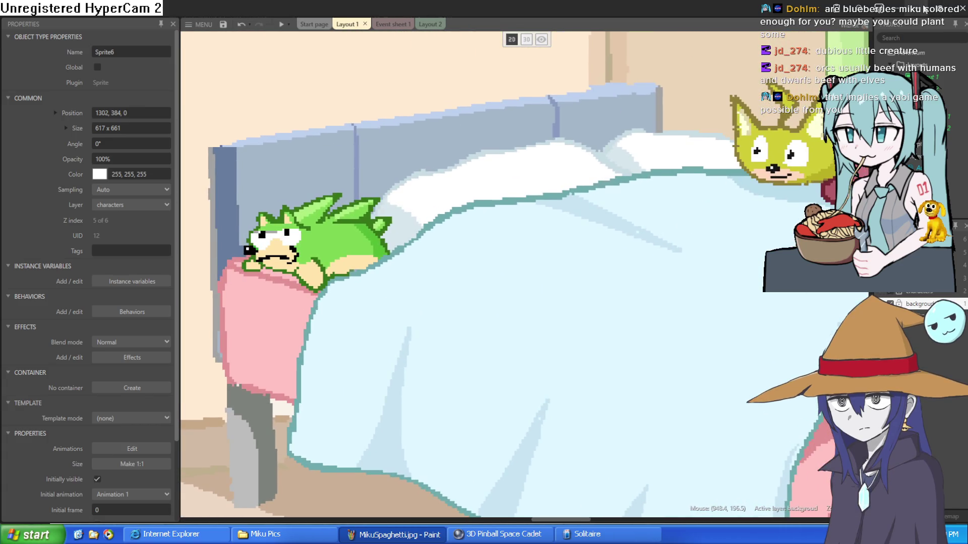
pyautogui.hotkey('alt', 'Tab')
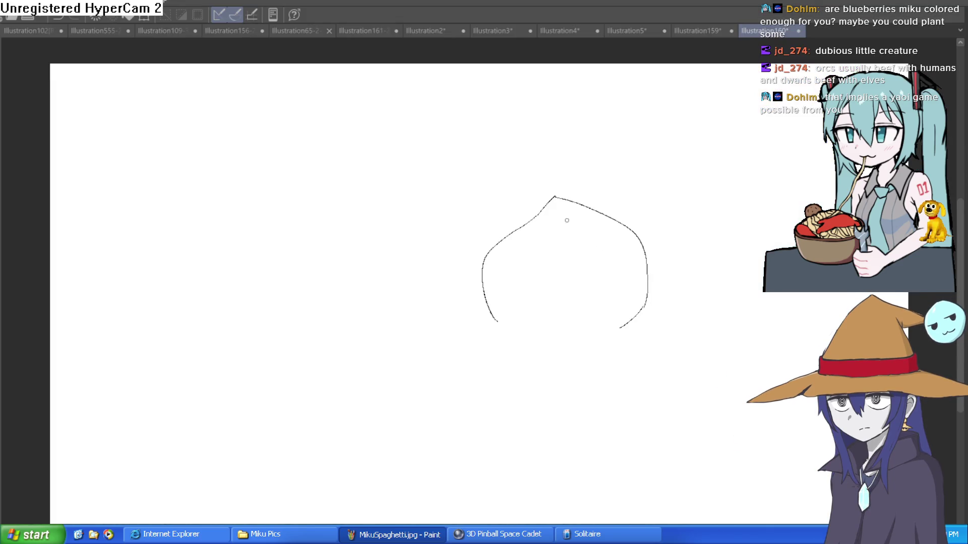
# Step: Try a long hat brim across the head outline, then remove it
pyautogui.moveTo(581, 237)
pyautogui.mouseDown()
pyautogui.moveTo(540, 261)
pyautogui.moveTo(522, 234)
pyautogui.mouseUp()
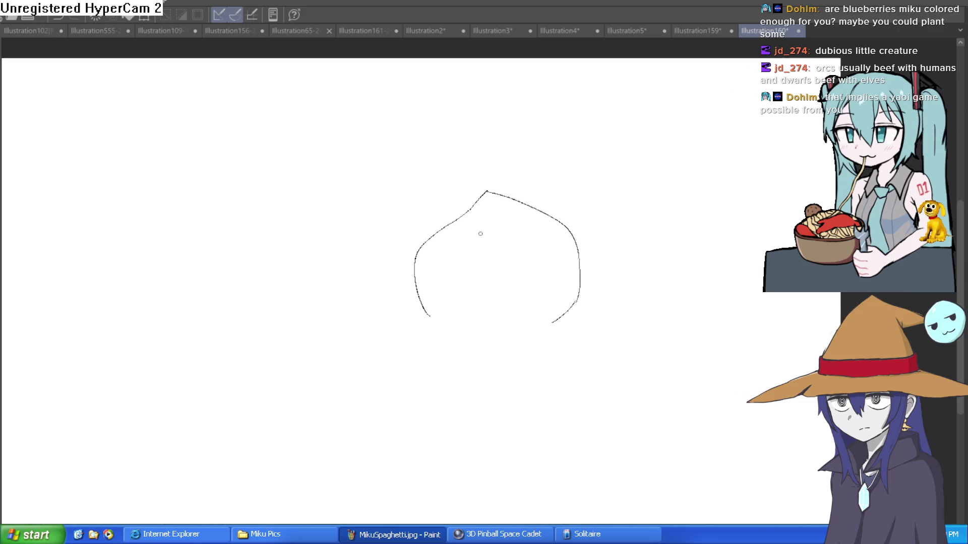
pyautogui.moveTo(375, 261)
pyautogui.mouseDown()
pyautogui.moveTo(469, 261)
pyautogui.moveTo(665, 237)
pyautogui.moveTo(554, 225)
pyautogui.mouseUp()
pyautogui.hotkey('ctrl', 'z')
pyautogui.moveTo(384, 265)
pyautogui.mouseDown()
pyautogui.moveTo(453, 276)
pyautogui.moveTo(672, 245)
pyautogui.moveTo(569, 226)
pyautogui.moveTo(365, 270)
pyautogui.moveTo(354, 239)
pyautogui.moveTo(444, 222)
pyautogui.mouseUp()
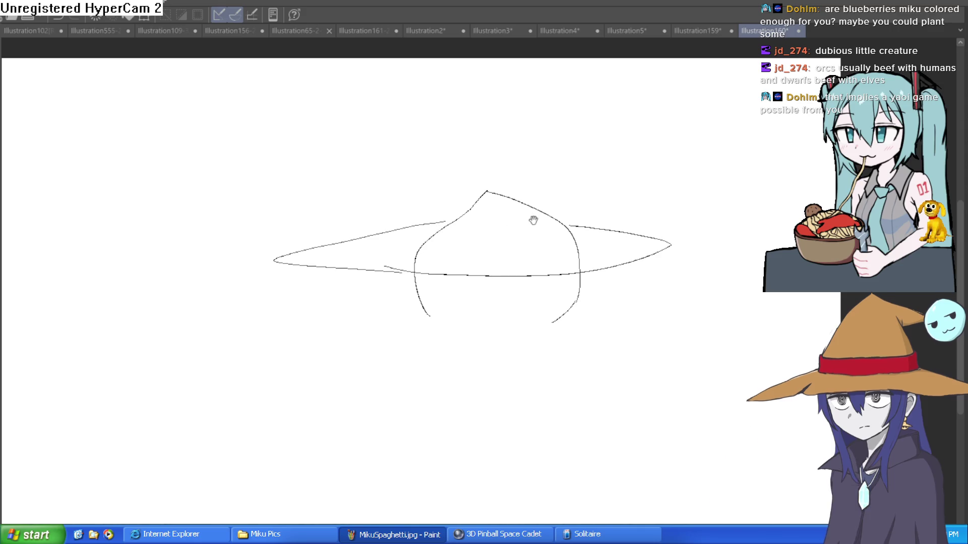
pyautogui.hotkey('ctrl', 'z')
pyautogui.hotkey('ctrl', 'z')
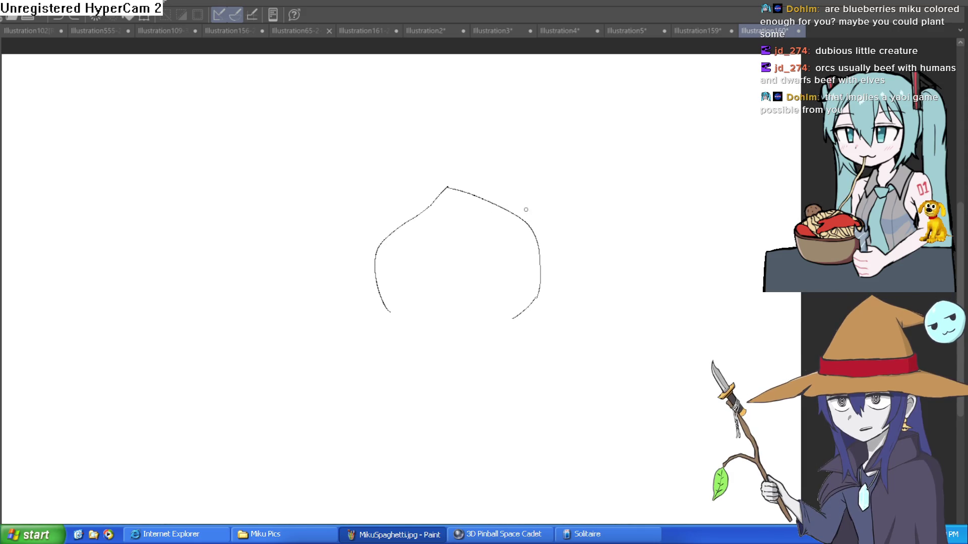
pyautogui.moveTo(538, 249); pyautogui.dragTo(527, 257)
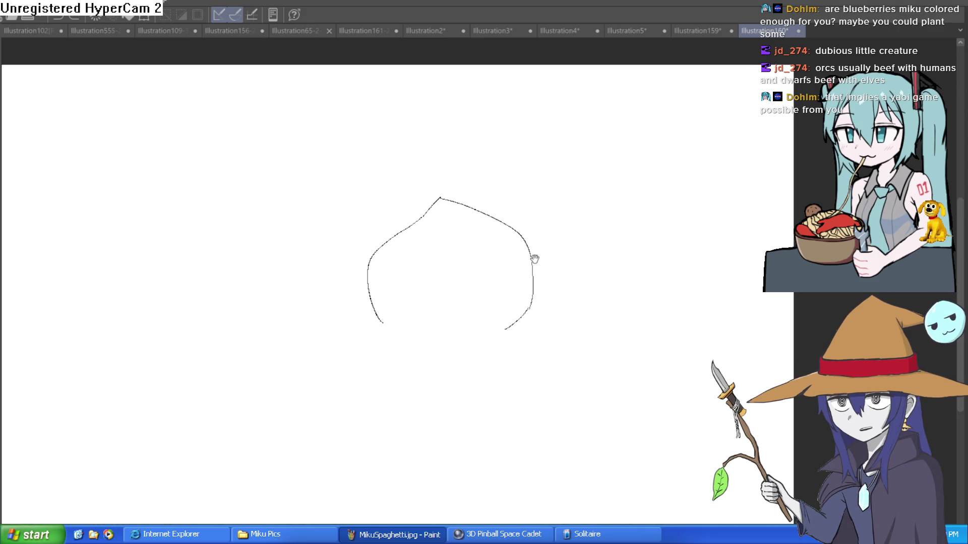
# Step: Rework the head's top and right side, then undo the strokes until the canvas is blank
pyautogui.moveTo(381, 245); pyautogui.dragTo(568, 211)
pyautogui.hotkey('ctrl', 'z')
pyautogui.moveTo(422, 218)
pyautogui.mouseDown()
pyautogui.moveTo(457, 191)
pyautogui.moveTo(519, 241)
pyautogui.moveTo(506, 337)
pyautogui.mouseUp()
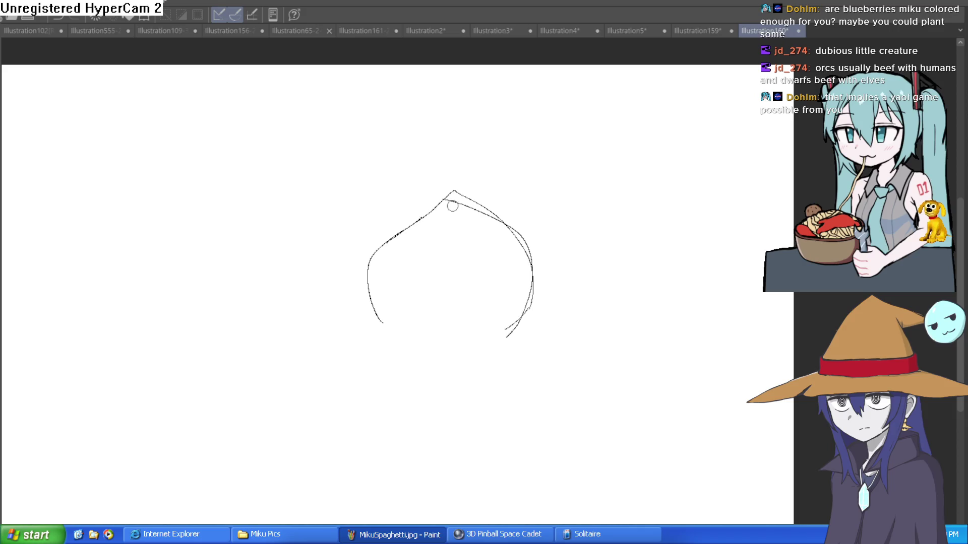
pyautogui.moveTo(450, 199)
pyautogui.mouseDown()
pyautogui.moveTo(497, 218)
pyautogui.moveTo(483, 210)
pyautogui.moveTo(528, 256)
pyautogui.moveTo(528, 276)
pyautogui.mouseUp()
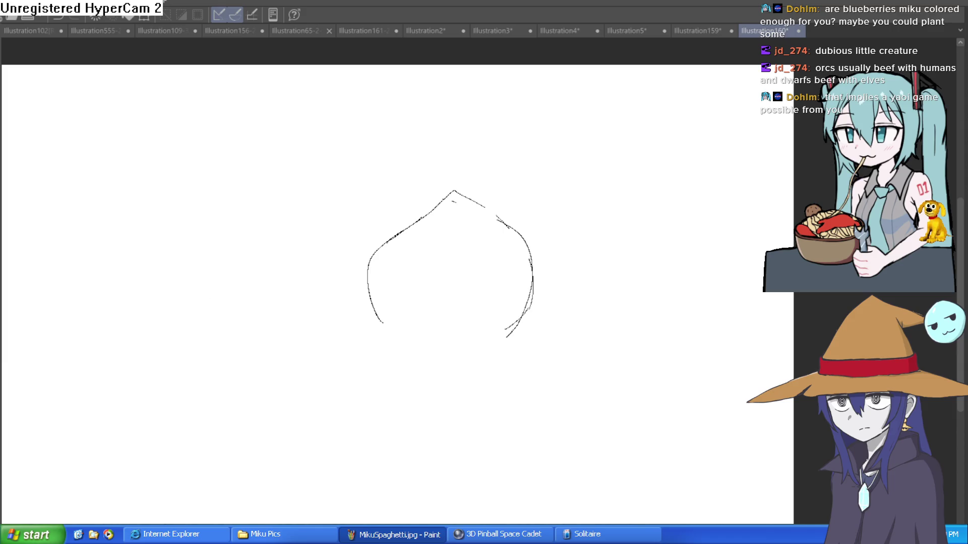
pyautogui.moveTo(456, 202); pyautogui.dragTo(529, 209)
pyautogui.hotkey('ctrl', 'z')
pyautogui.hotkey('ctrl', 'z')
pyautogui.hotkey('ctrl', 'z')
pyautogui.hotkey('ctrl', 'z')
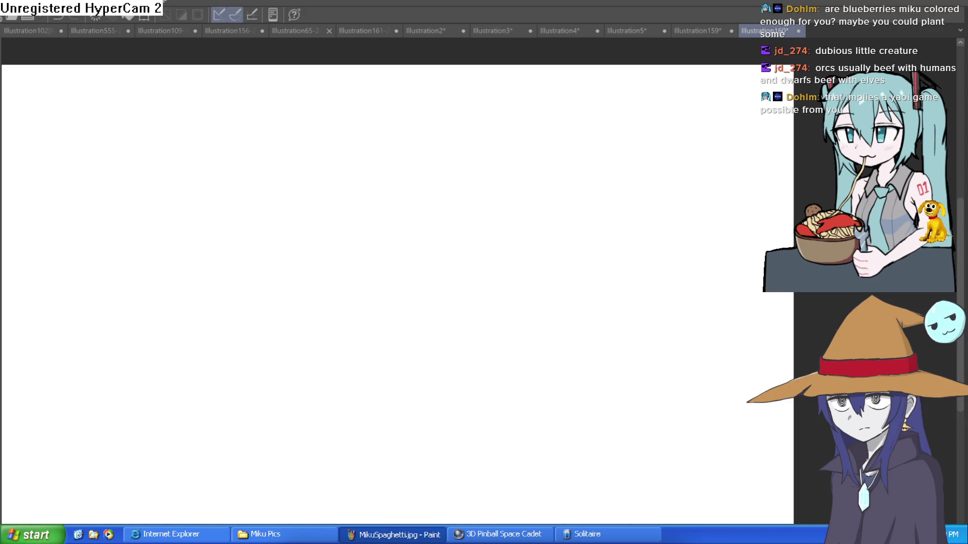
# Step: Sketch a round head circle with two parallel curved strokes running down its left half
pyautogui.moveTo(449, 353); pyautogui.dragTo(459, 222)
pyautogui.hotkey('ctrl', 'z')
pyautogui.moveTo(530, 351)
pyautogui.mouseDown()
pyautogui.moveTo(519, 265)
pyautogui.moveTo(567, 214)
pyautogui.mouseUp()
pyautogui.hotkey('ctrl', 'z')
pyautogui.moveTo(386, 275)
pyautogui.mouseDown()
pyautogui.moveTo(348, 285)
pyautogui.moveTo(422, 378)
pyautogui.moveTo(379, 273)
pyautogui.moveTo(406, 385)
pyautogui.moveTo(410, 262)
pyautogui.moveTo(377, 260)
pyautogui.mouseUp()
pyautogui.hotkey('ctrl', 'z')
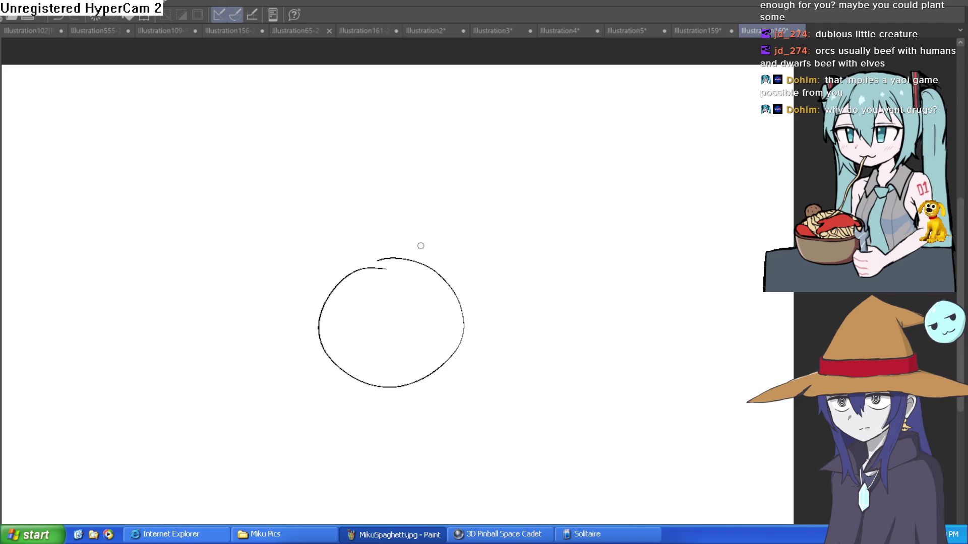
pyautogui.moveTo(395, 259)
pyautogui.mouseDown()
pyautogui.moveTo(377, 289)
pyautogui.moveTo(397, 354)
pyautogui.mouseUp()
pyautogui.moveTo(408, 383); pyautogui.dragTo(385, 263)
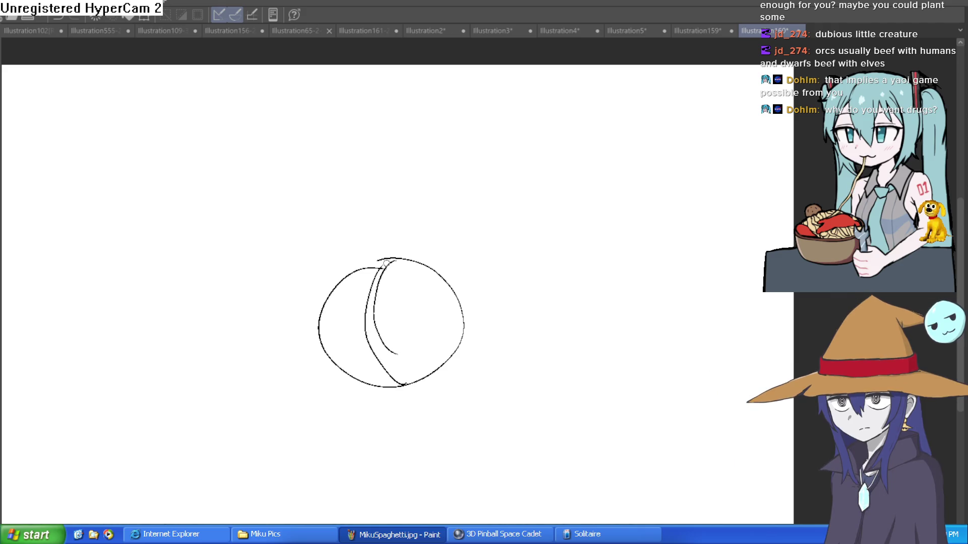
# Step: Draw a horizontal guide line across the circle and a pointed outline around its bottom
pyautogui.moveTo(317, 328); pyautogui.dragTo(459, 314)
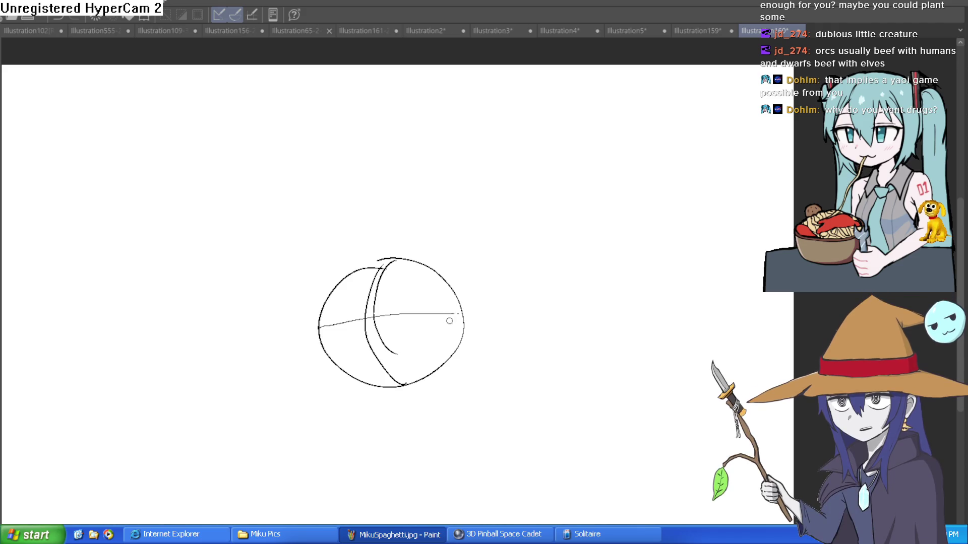
pyautogui.scroll(-3, 447, 317)
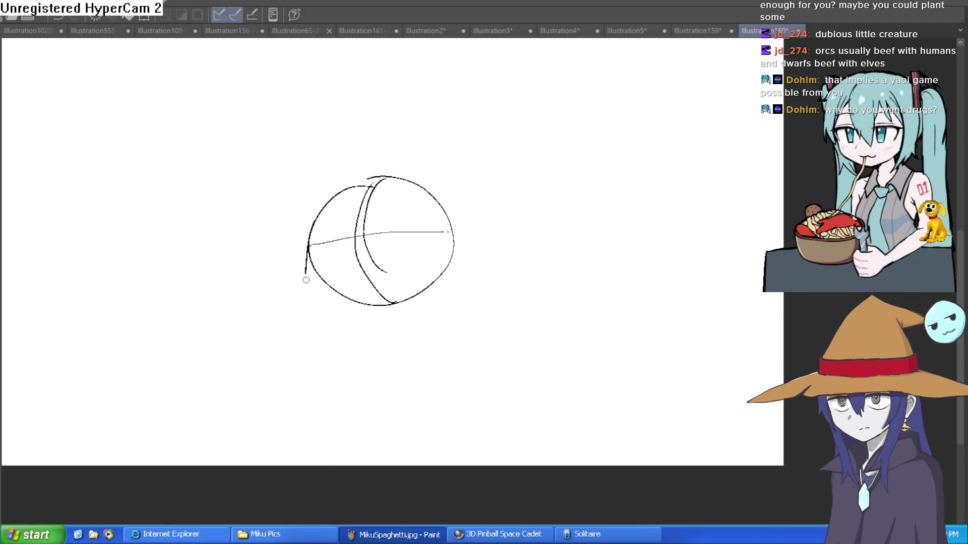
pyautogui.moveTo(309, 228)
pyautogui.mouseDown()
pyautogui.moveTo(304, 270)
pyautogui.moveTo(335, 313)
pyautogui.moveTo(386, 328)
pyautogui.moveTo(447, 313)
pyautogui.moveTo(478, 248)
pyautogui.moveTo(473, 232)
pyautogui.moveTo(440, 181)
pyautogui.moveTo(383, 151)
pyautogui.moveTo(309, 217)
pyautogui.moveTo(291, 265)
pyautogui.moveTo(351, 322)
pyautogui.moveTo(456, 300)
pyautogui.moveTo(480, 250)
pyautogui.moveTo(442, 189)
pyautogui.moveTo(388, 150)
pyautogui.moveTo(347, 179)
pyautogui.moveTo(300, 283)
pyautogui.moveTo(398, 327)
pyautogui.moveTo(480, 289)
pyautogui.moveTo(472, 216)
pyautogui.moveTo(387, 148)
pyautogui.mouseUp()
pyautogui.scroll(-3, 479, 185)
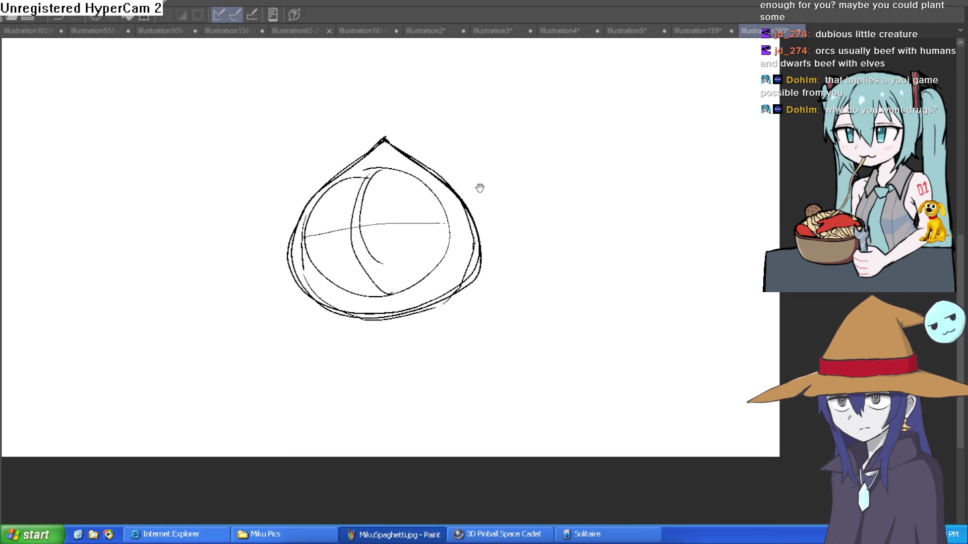
pyautogui.moveTo(484, 181)
pyautogui.mouseDown()
pyautogui.moveTo(486, 173)
pyautogui.moveTo(479, 212)
pyautogui.moveTo(475, 196)
pyautogui.mouseUp()
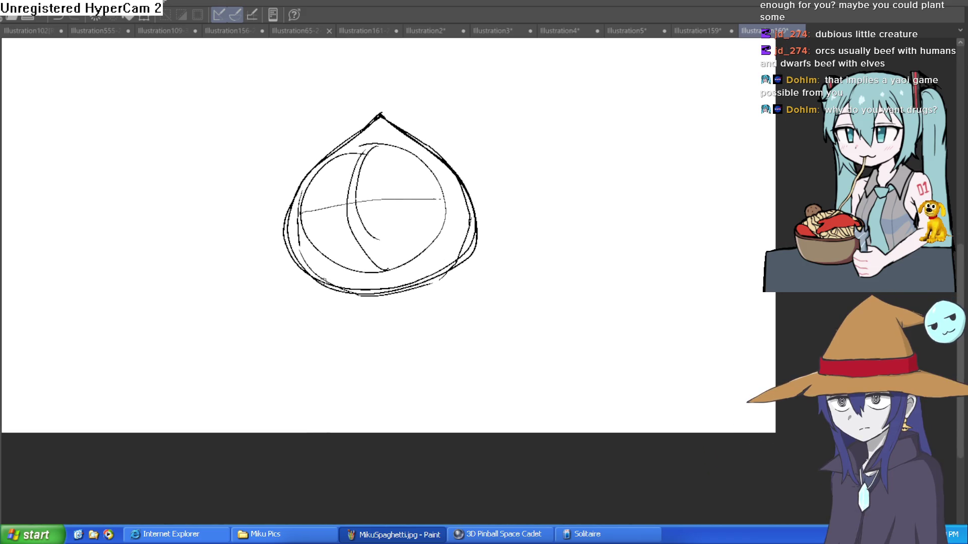
# Step: Add a curved collar band beneath the helmet, discarding a stray arch to its right
pyautogui.moveTo(315, 289)
pyautogui.mouseDown()
pyautogui.moveTo(380, 301)
pyautogui.moveTo(460, 279)
pyautogui.mouseUp()
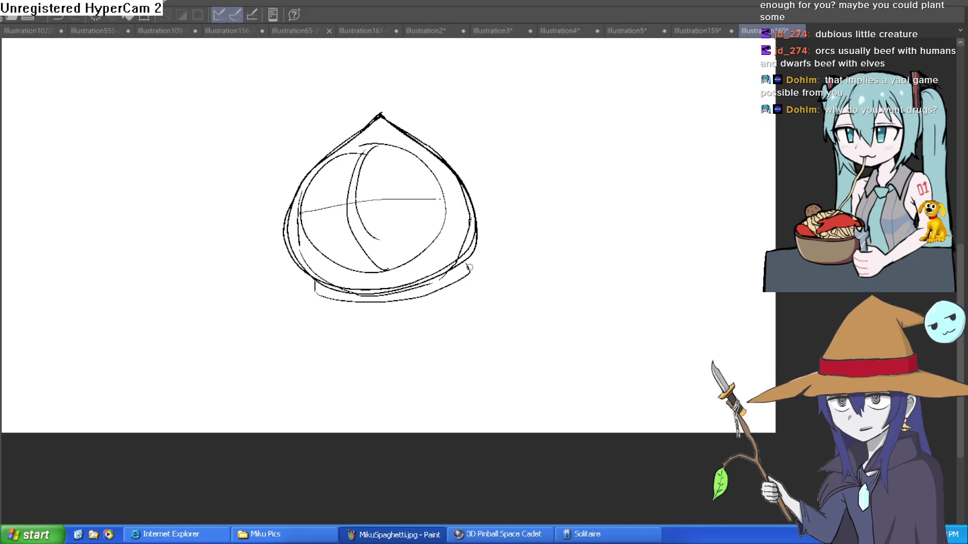
pyautogui.moveTo(474, 288)
pyautogui.mouseDown()
pyautogui.moveTo(370, 315)
pyautogui.moveTo(304, 300)
pyautogui.mouseUp()
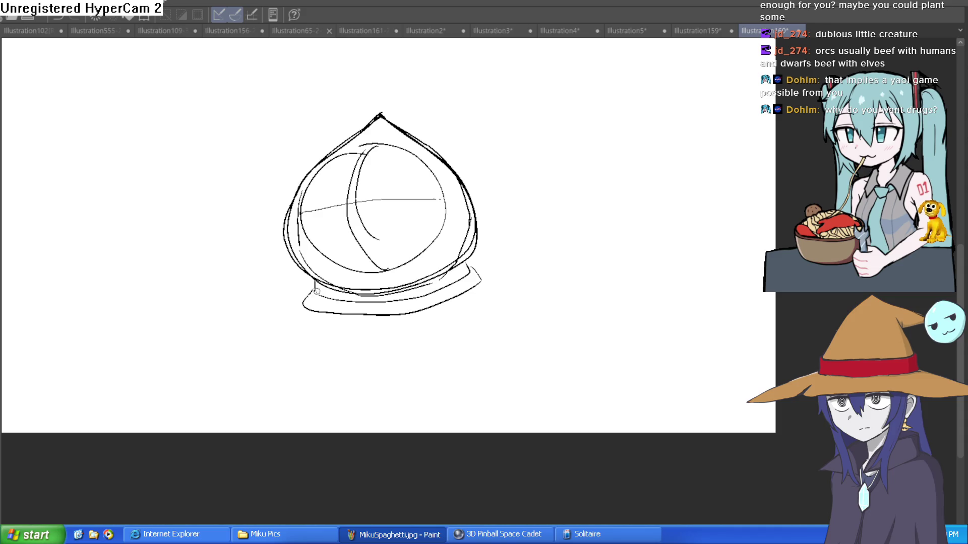
pyautogui.moveTo(490, 259); pyautogui.dragTo(466, 240)
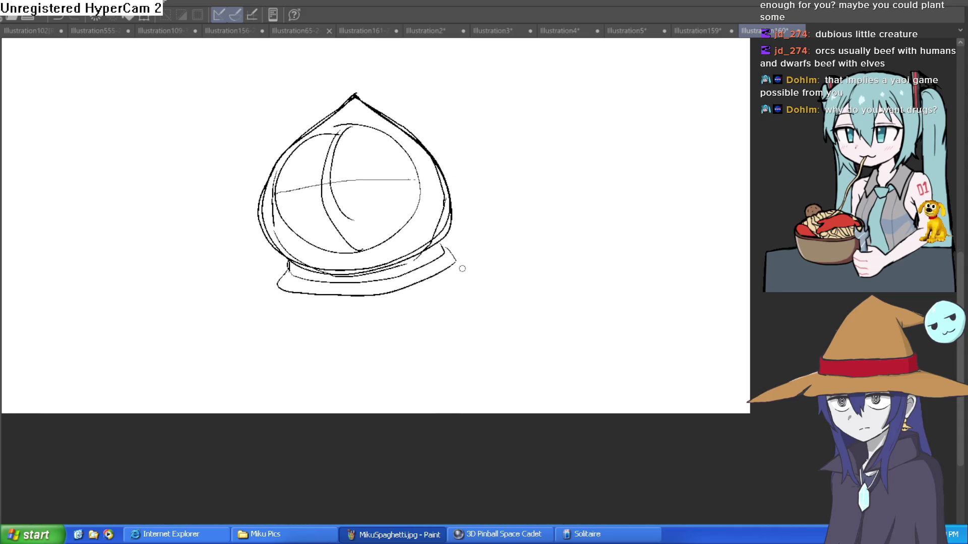
pyautogui.moveTo(442, 296)
pyautogui.mouseDown()
pyautogui.moveTo(496, 247)
pyautogui.moveTo(536, 306)
pyautogui.mouseUp()
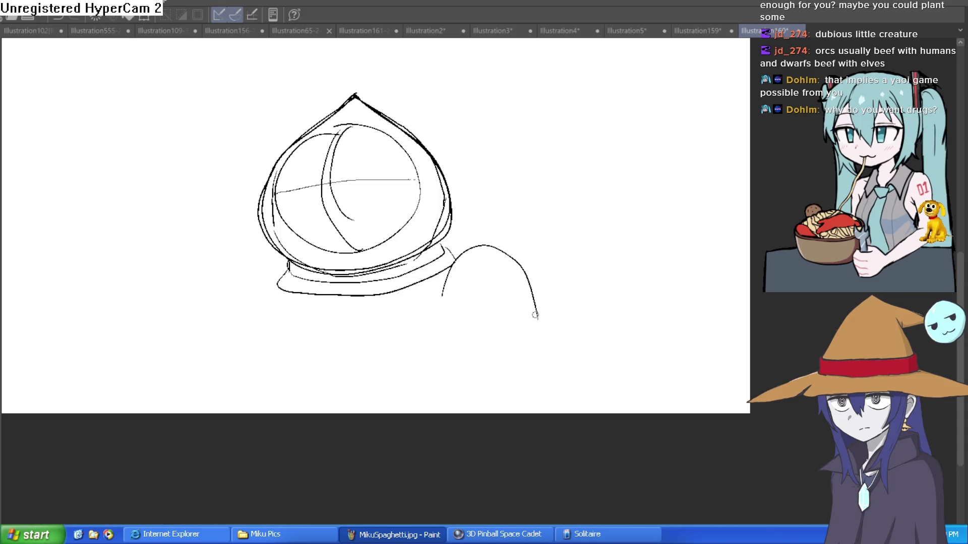
pyautogui.hotkey('ctrl', 'z')
pyautogui.moveTo(480, 274)
pyautogui.mouseDown()
pyautogui.moveTo(477, 288)
pyautogui.moveTo(479, 279)
pyautogui.moveTo(549, 353)
pyautogui.mouseUp()
pyautogui.hotkey('ctrl', 'z')
# Step: Move the whole sketch up and to the left with a Ctrl+T transform
pyautogui.hotkey('ctrl', 't')
pyautogui.moveTo(363, 222); pyautogui.dragTo(333, 180)
pyautogui.click(314, 299)
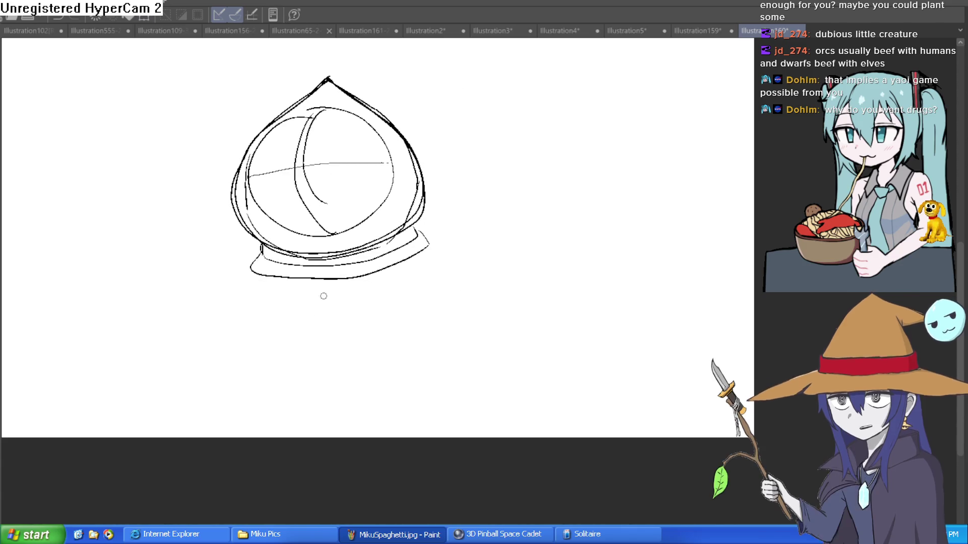
pyautogui.moveTo(469, 262); pyautogui.dragTo(497, 318)
# Step: Tint the helmet sketch light blue and ink a black peaked visor stroke across its middle
pyautogui.hotkey('ctrl', 'shift', 'l')
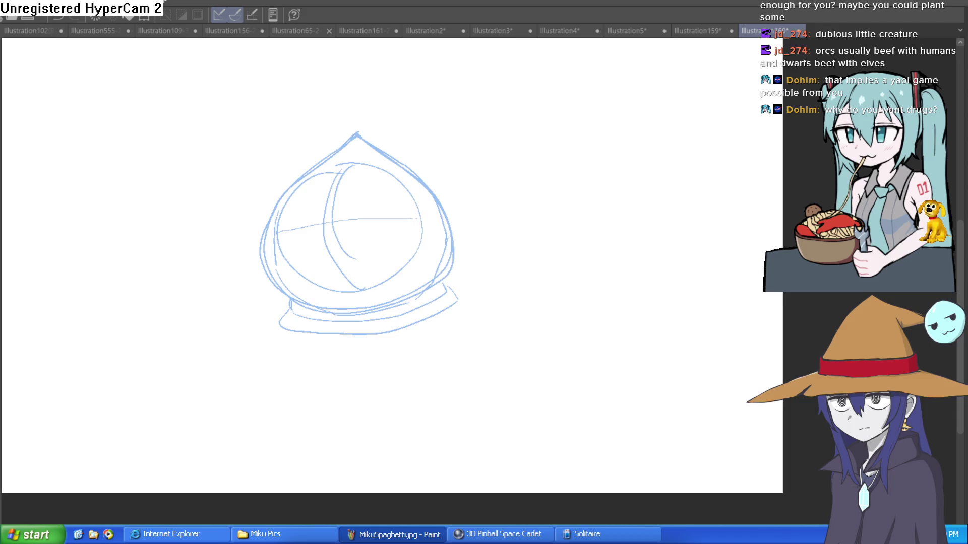
pyautogui.moveTo(364, 226)
pyautogui.mouseDown()
pyautogui.moveTo(469, 223)
pyautogui.moveTo(477, 272)
pyautogui.mouseUp()
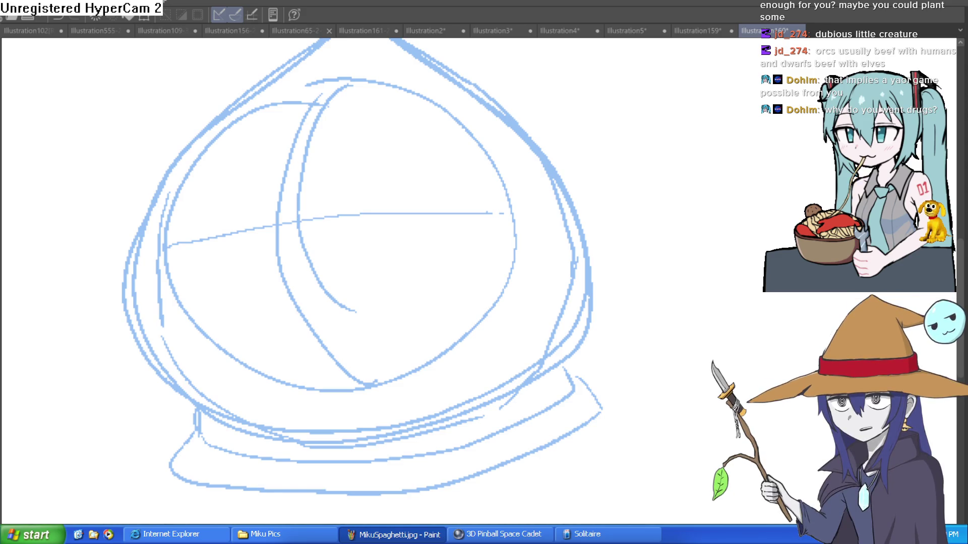
pyautogui.moveTo(147, 262)
pyautogui.mouseDown()
pyautogui.moveTo(280, 228)
pyautogui.moveTo(450, 218)
pyautogui.mouseUp()
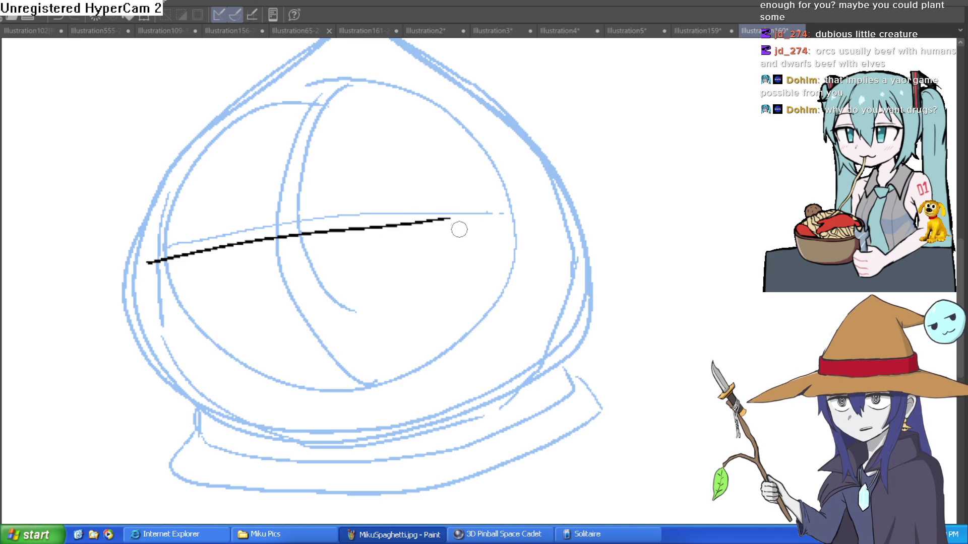
pyautogui.hotkey('ctrl', 'z')
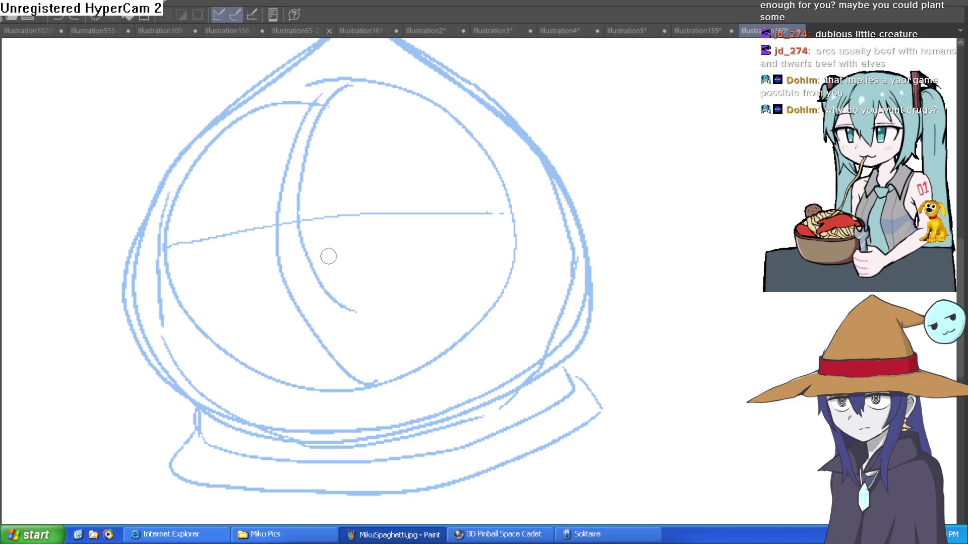
pyautogui.hotkey('ctrl', 'z')
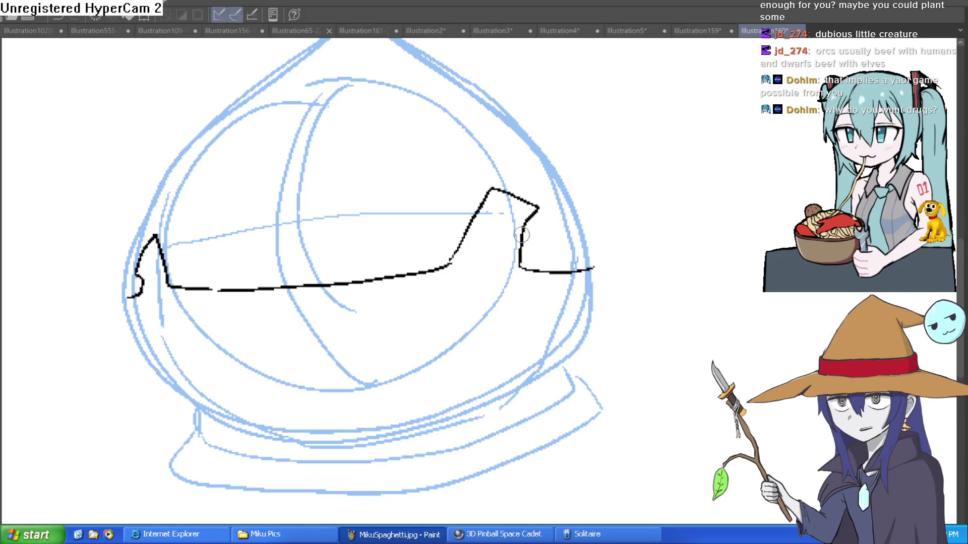
# Step: Redraw the visor's left edge and ink two eyes with pupils inside the visor
pyautogui.moveTo(505, 249); pyautogui.dragTo(509, 300)
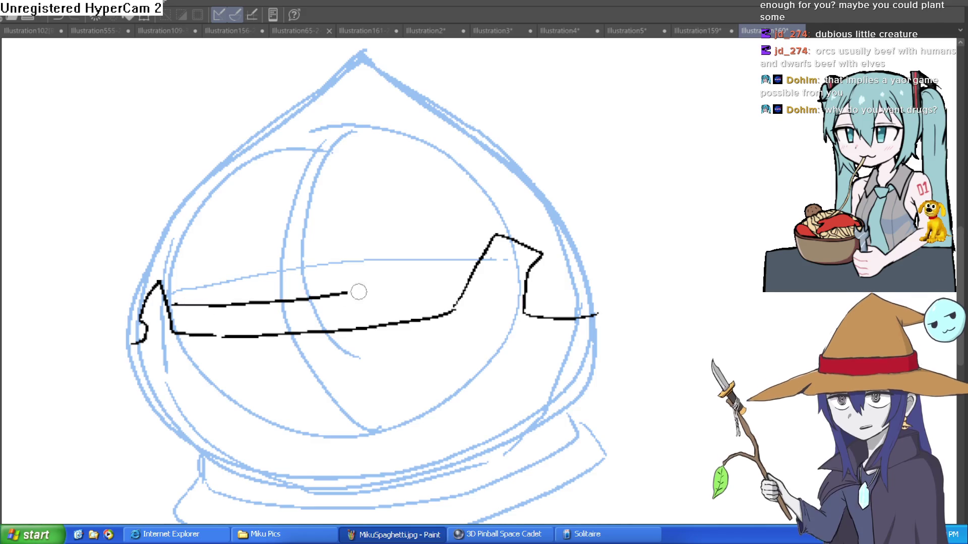
pyautogui.moveTo(531, 235)
pyautogui.mouseDown()
pyautogui.moveTo(426, 373)
pyautogui.moveTo(426, 233)
pyautogui.moveTo(405, 303)
pyautogui.mouseUp()
pyautogui.hotkey('ctrl', 'z')
pyautogui.moveTo(422, 239)
pyautogui.mouseDown()
pyautogui.moveTo(398, 274)
pyautogui.moveTo(449, 231)
pyautogui.moveTo(412, 224)
pyautogui.mouseUp()
pyautogui.moveTo(408, 277); pyautogui.dragTo(401, 295)
pyautogui.moveTo(355, 348)
pyautogui.mouseDown()
pyautogui.moveTo(390, 373)
pyautogui.moveTo(358, 351)
pyautogui.mouseUp()
pyautogui.moveTo(352, 388); pyautogui.dragTo(347, 393)
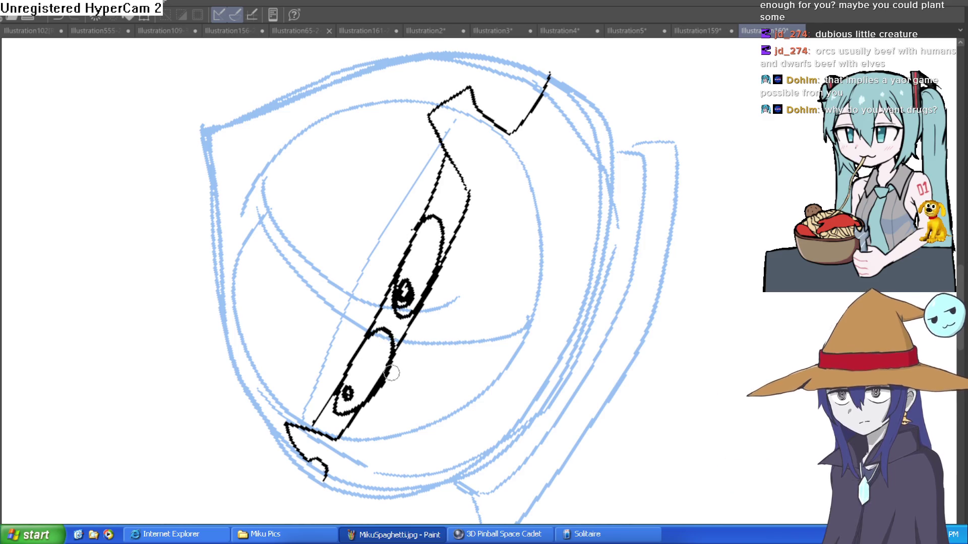
pyautogui.moveTo(398, 358)
pyautogui.mouseDown()
pyautogui.moveTo(379, 393)
pyautogui.moveTo(538, 394)
pyautogui.moveTo(484, 383)
pyautogui.mouseUp()
# Step: Ink the helmet's left side, bottom curve and right side, then start a long straight brim line
pyautogui.moveTo(542, 152)
pyautogui.mouseDown()
pyautogui.moveTo(626, 205)
pyautogui.moveTo(613, 242)
pyautogui.moveTo(618, 217)
pyautogui.moveTo(586, 219)
pyautogui.mouseUp()
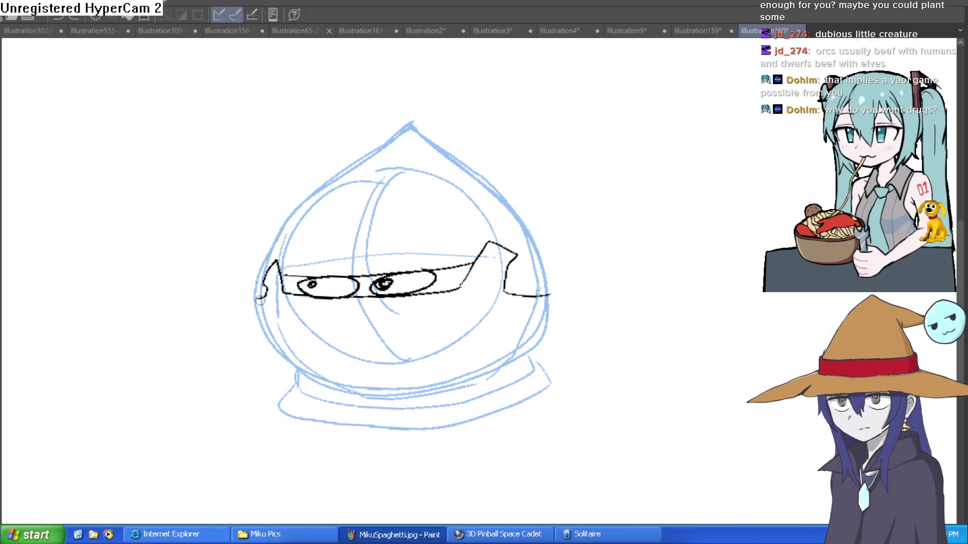
pyautogui.moveTo(258, 317)
pyautogui.mouseDown()
pyautogui.moveTo(276, 351)
pyautogui.moveTo(304, 370)
pyautogui.moveTo(382, 393)
pyautogui.mouseUp()
pyautogui.moveTo(550, 296)
pyautogui.mouseDown()
pyautogui.moveTo(526, 347)
pyautogui.moveTo(418, 396)
pyautogui.moveTo(373, 399)
pyautogui.mouseUp()
pyautogui.scroll(2, 449, 335)
pyautogui.moveTo(535, 347)
pyautogui.mouseDown()
pyautogui.moveTo(533, 317)
pyautogui.moveTo(471, 227)
pyautogui.moveTo(431, 193)
pyautogui.moveTo(374, 193)
pyautogui.moveTo(269, 280)
pyautogui.moveTo(241, 342)
pyautogui.mouseUp()
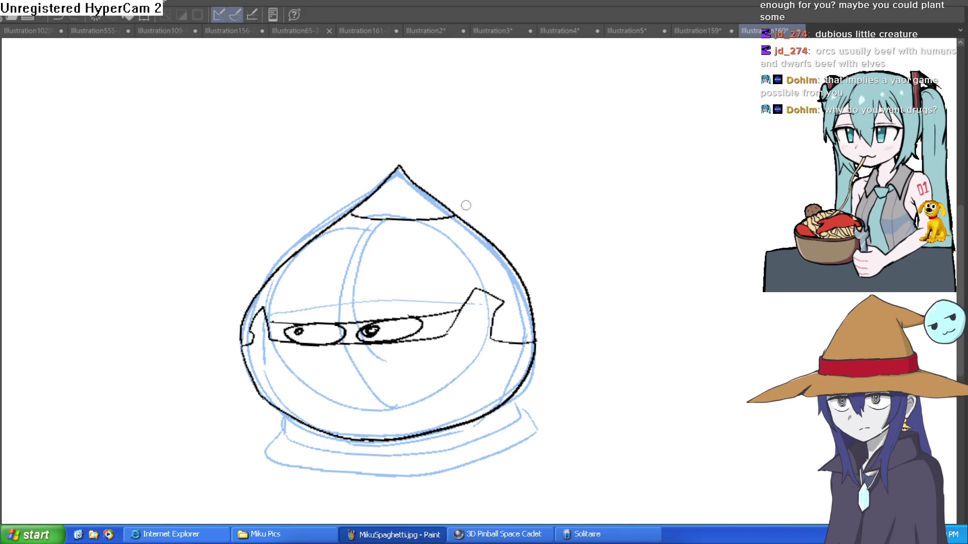
pyautogui.scroll(-2, 527, 233)
pyautogui.moveTo(527, 233)
pyautogui.mouseDown()
pyautogui.moveTo(596, 216)
pyautogui.moveTo(565, 186)
pyautogui.mouseUp()
pyautogui.moveTo(298, 252)
pyautogui.mouseDown()
pyautogui.moveTo(571, 254)
pyautogui.moveTo(616, 253)
pyautogui.moveTo(630, 240)
pyautogui.moveTo(474, 218)
pyautogui.moveTo(194, 265)
pyautogui.moveTo(367, 228)
pyautogui.mouseUp()
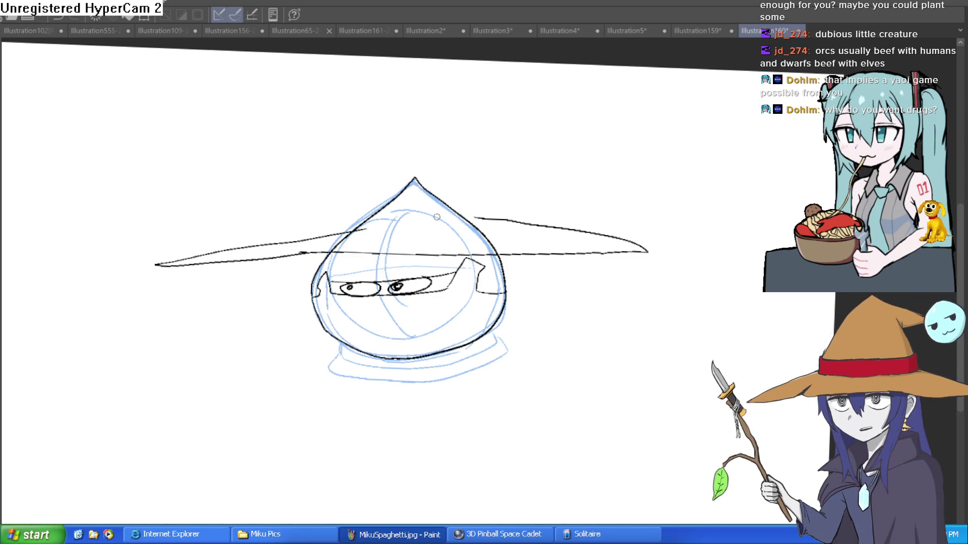
# Step: Draw the left upper brim edge, erase stray parts, and ink the brim's back edge across the head
pyautogui.moveTo(365, 227)
pyautogui.mouseDown()
pyautogui.moveTo(183, 263)
pyautogui.moveTo(328, 264)
pyautogui.mouseUp()
pyautogui.moveTo(174, 262)
pyautogui.mouseDown()
pyautogui.moveTo(227, 248)
pyautogui.moveTo(209, 263)
pyautogui.moveTo(297, 255)
pyautogui.moveTo(337, 247)
pyautogui.moveTo(323, 240)
pyautogui.moveTo(356, 230)
pyautogui.moveTo(328, 254)
pyautogui.moveTo(499, 248)
pyautogui.moveTo(473, 224)
pyautogui.mouseUp()
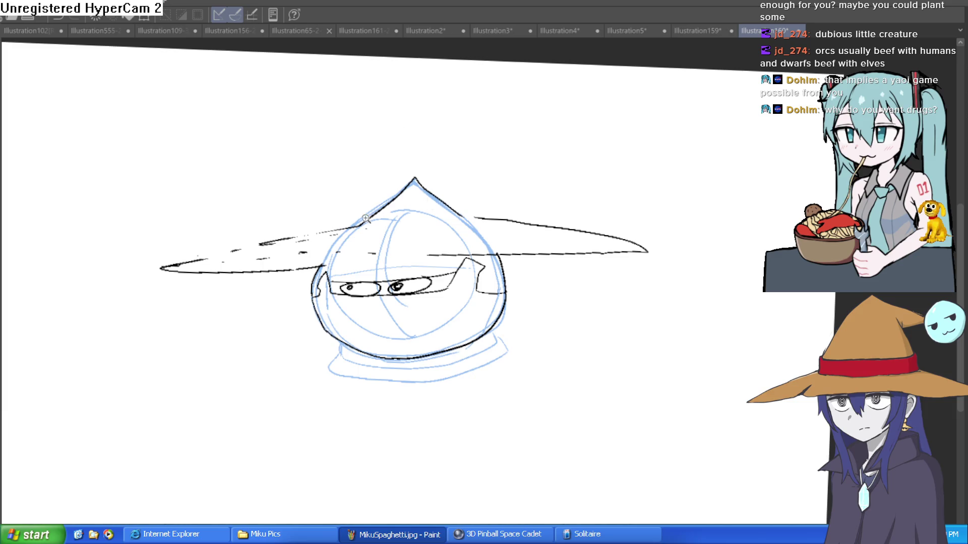
pyautogui.scroll(2, 366, 219)
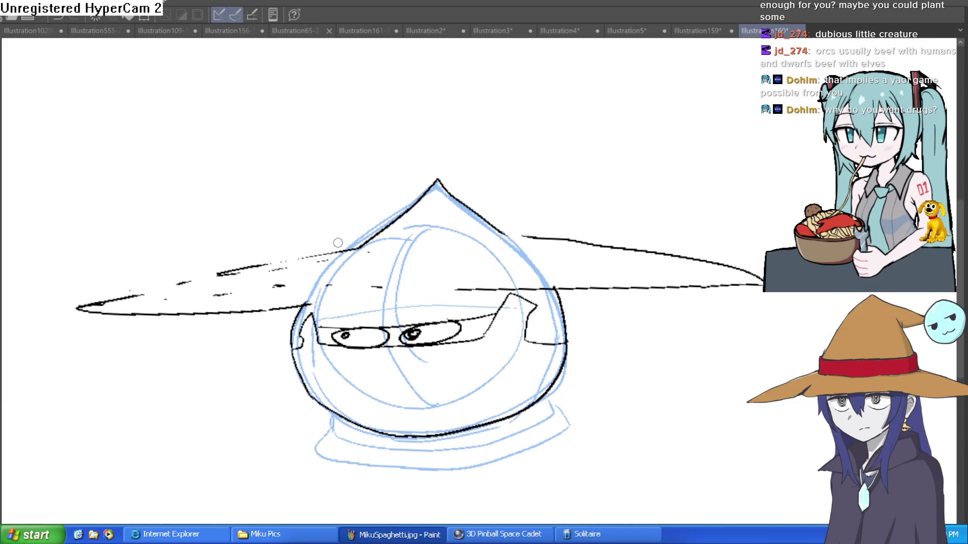
pyautogui.moveTo(339, 242)
pyautogui.mouseDown()
pyautogui.moveTo(406, 254)
pyautogui.moveTo(519, 247)
pyautogui.moveTo(348, 232)
pyautogui.moveTo(385, 157)
pyautogui.mouseUp()
# Step: Ink both sides of the hat cone up to its bent tip
pyautogui.moveTo(513, 216); pyautogui.dragTo(456, 126)
pyautogui.moveTo(385, 157)
pyautogui.mouseDown()
pyautogui.moveTo(403, 112)
pyautogui.moveTo(557, 132)
pyautogui.moveTo(468, 139)
pyautogui.mouseUp()
pyautogui.scroll(3, 577, 132)
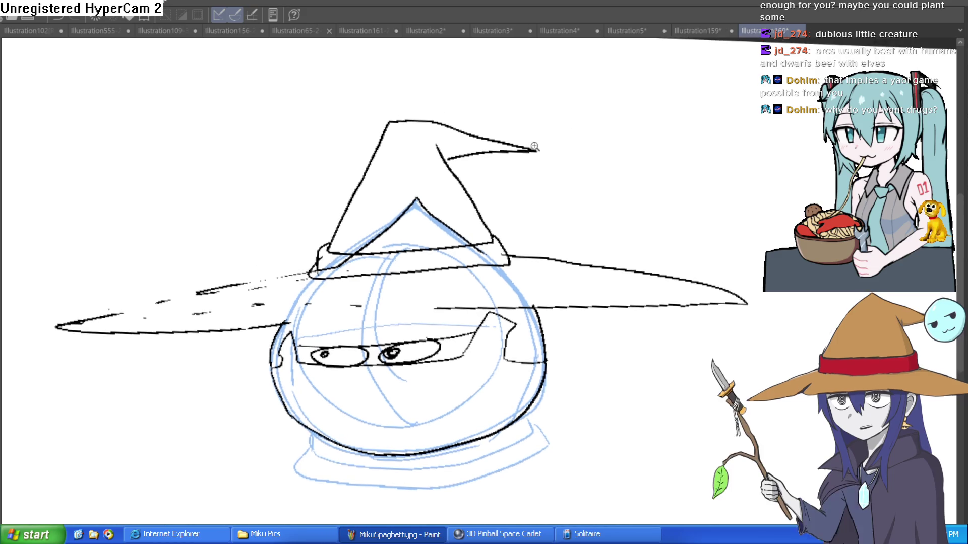
# Step: Ink the small teardrop at the hat tip with its band and fold lines from the apex
pyautogui.moveTo(561, 102)
pyautogui.mouseDown()
pyautogui.moveTo(594, 112)
pyautogui.moveTo(595, 180)
pyautogui.moveTo(531, 146)
pyautogui.moveTo(573, 91)
pyautogui.mouseUp()
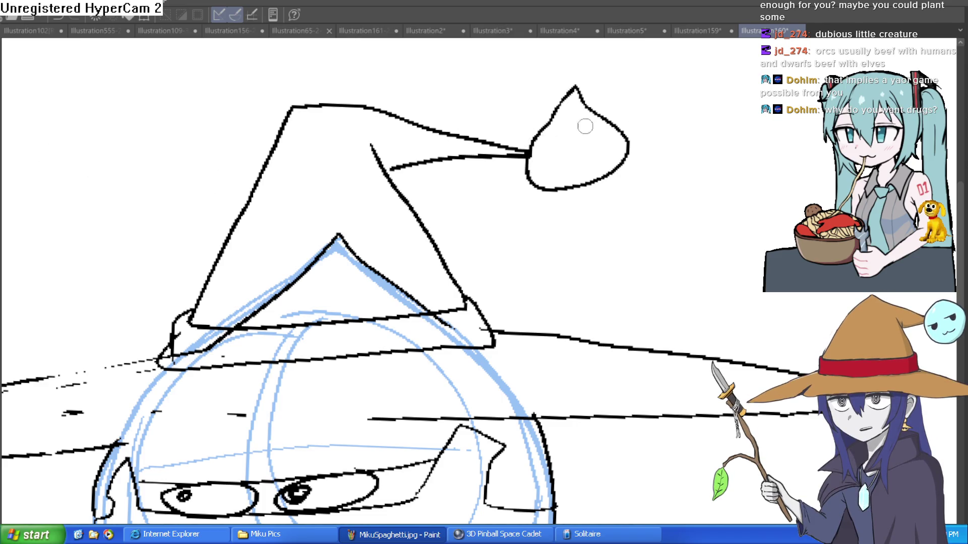
pyautogui.moveTo(527, 151)
pyautogui.mouseDown()
pyautogui.moveTo(600, 145)
pyautogui.moveTo(530, 156)
pyautogui.mouseUp()
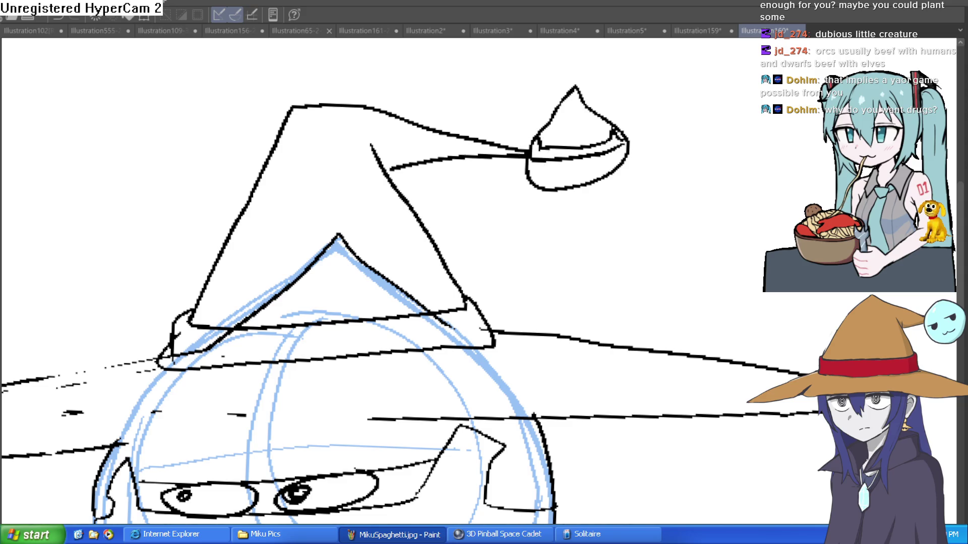
pyautogui.scroll(-1, 630, 129)
pyautogui.scroll(5, 520, 126)
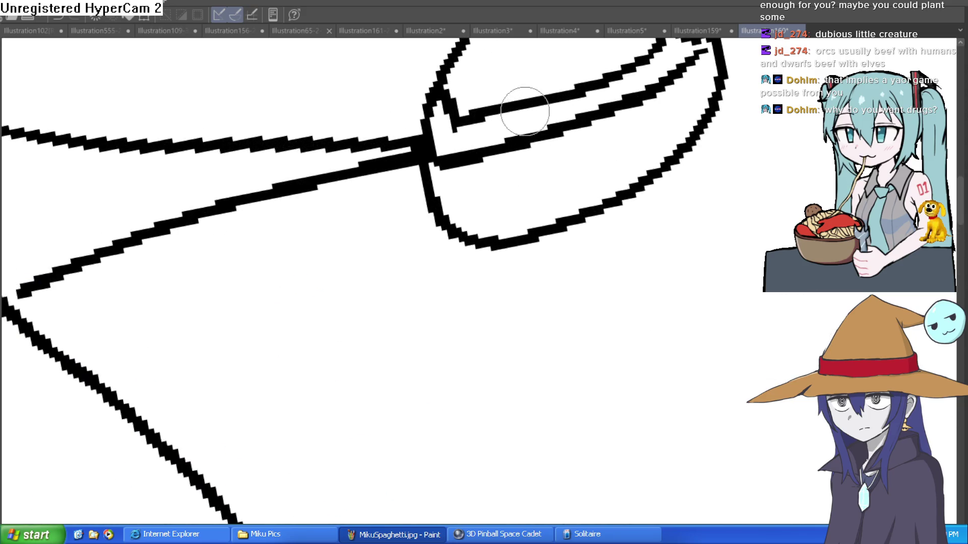
pyautogui.moveTo(516, 123); pyautogui.dragTo(549, 100)
pyautogui.hotkey('ctrl', 'z')
pyautogui.moveTo(540, 134)
pyautogui.mouseDown()
pyautogui.moveTo(529, 113)
pyautogui.moveTo(539, 113)
pyautogui.moveTo(496, 164)
pyautogui.moveTo(570, 149)
pyautogui.mouseUp()
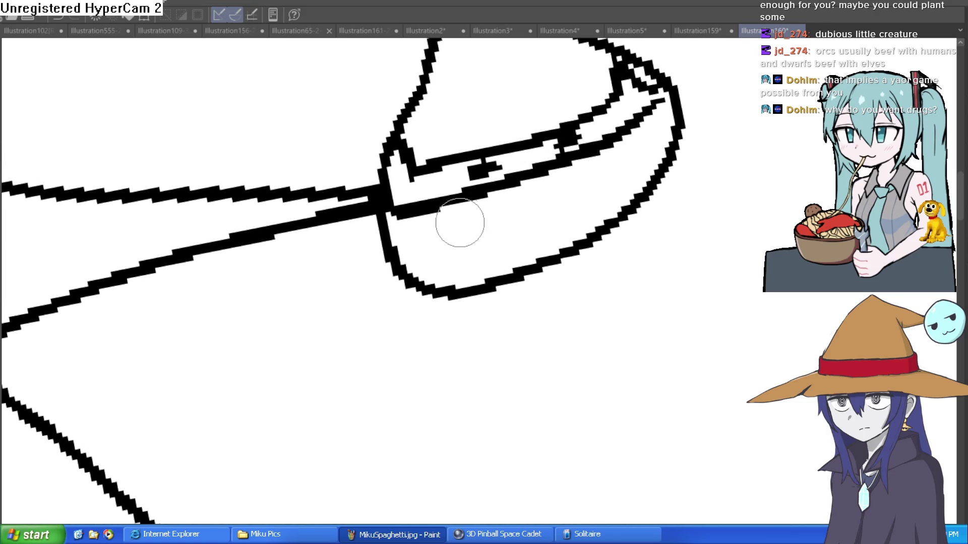
pyautogui.scroll(3, 650, 146)
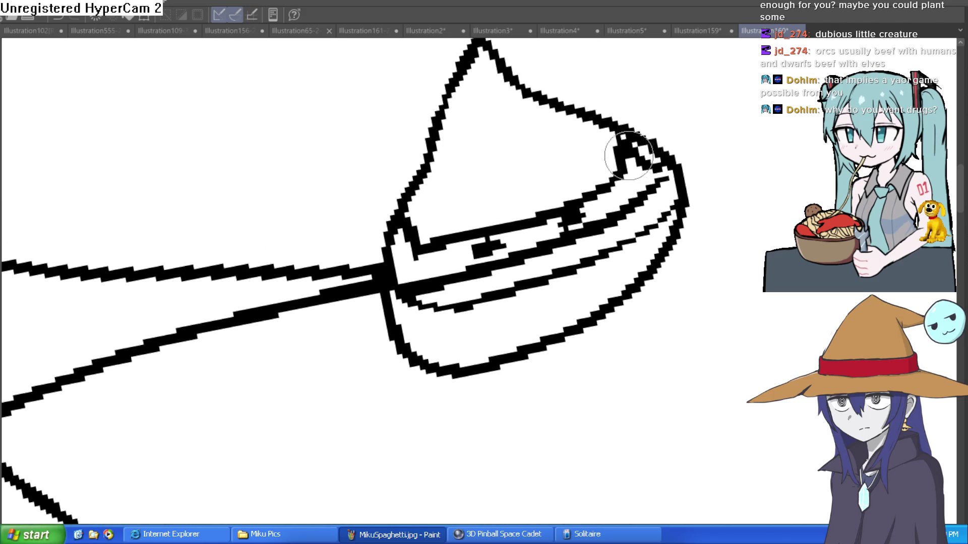
pyautogui.moveTo(622, 160)
pyautogui.mouseDown()
pyautogui.moveTo(551, 134)
pyautogui.moveTo(501, 54)
pyautogui.moveTo(485, 47)
pyautogui.moveTo(481, 63)
pyautogui.moveTo(557, 204)
pyautogui.mouseUp()
pyautogui.hotkey('ctrl', 'z')
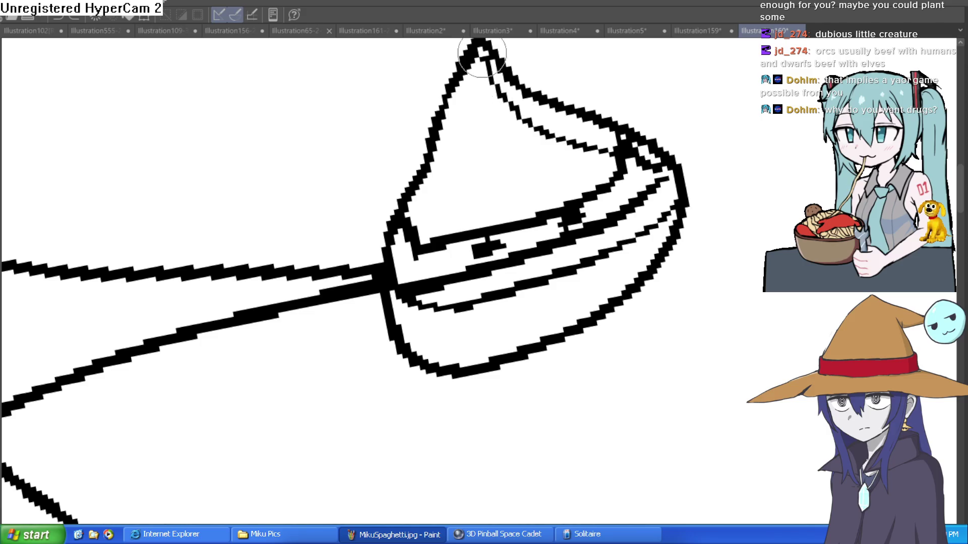
pyautogui.moveTo(479, 53); pyautogui.dragTo(554, 208)
pyautogui.moveTo(479, 56)
pyautogui.mouseDown()
pyautogui.moveTo(463, 218)
pyautogui.moveTo(453, 159)
pyautogui.moveTo(440, 227)
pyautogui.mouseUp()
# Step: Add crease lines on the big hat and fold lines on the small shape's bottom
pyautogui.moveTo(519, 313)
pyautogui.mouseDown()
pyautogui.moveTo(507, 230)
pyautogui.moveTo(530, 258)
pyautogui.mouseUp()
pyautogui.moveTo(571, 185); pyautogui.dragTo(576, 236)
pyautogui.moveTo(610, 162); pyautogui.dragTo(618, 197)
pyautogui.moveTo(433, 212)
pyautogui.mouseDown()
pyautogui.moveTo(471, 233)
pyautogui.moveTo(475, 270)
pyautogui.mouseUp()
pyautogui.scroll(-5, 476, 270)
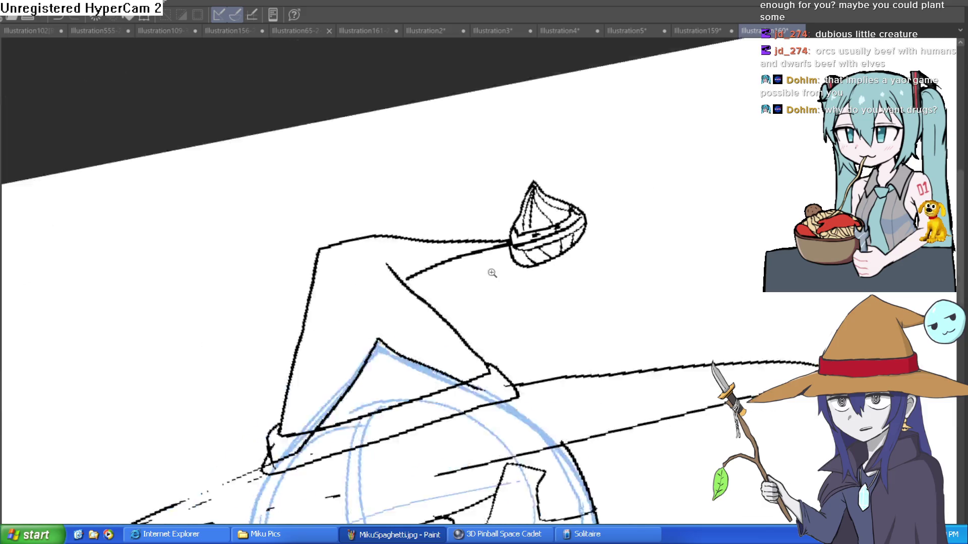
pyautogui.moveTo(602, 186); pyautogui.dragTo(594, 221)
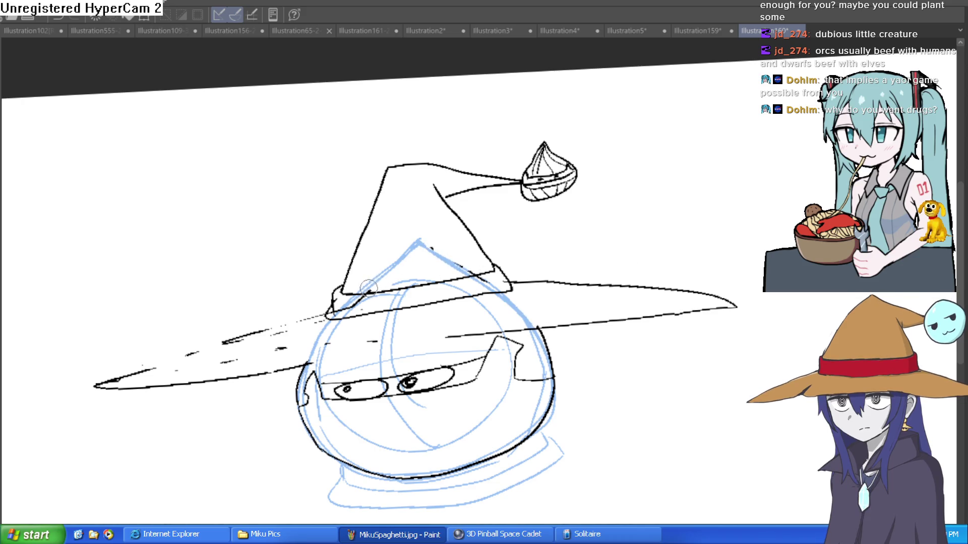
# Step: Erase stray black specks near the visor, brim and helmet
pyautogui.scroll(1, 492, 261)
pyautogui.moveTo(493, 261); pyautogui.dragTo(453, 212)
pyautogui.scroll(4, 448, 199)
pyautogui.moveTo(380, 217); pyautogui.dragTo(370, 226)
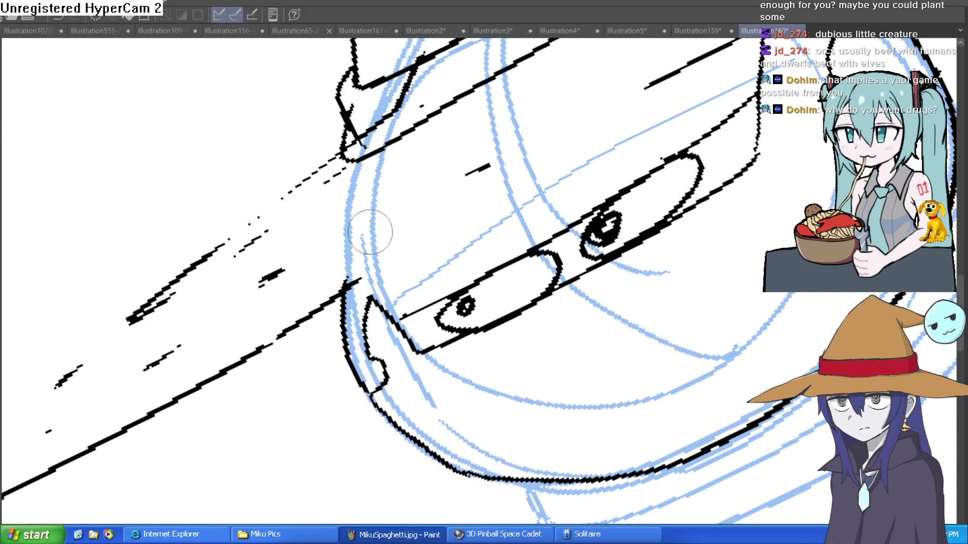
pyautogui.moveTo(464, 174); pyautogui.dragTo(490, 165)
pyautogui.moveTo(264, 233); pyautogui.dragTo(274, 272)
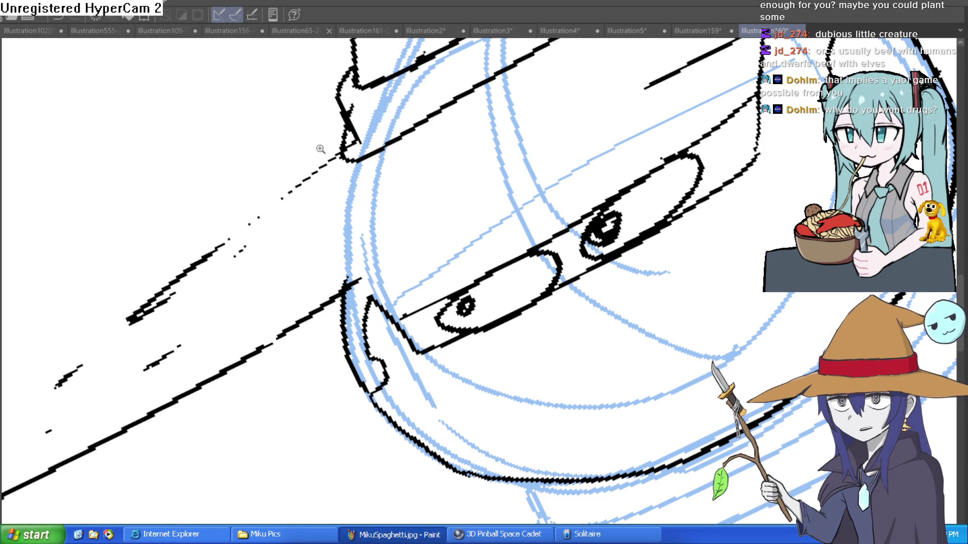
# Step: Ink the lower edge of the hat brim and another brim line toward the right
pyautogui.scroll(-3, 370, 139)
pyautogui.scroll(3, 430, 134)
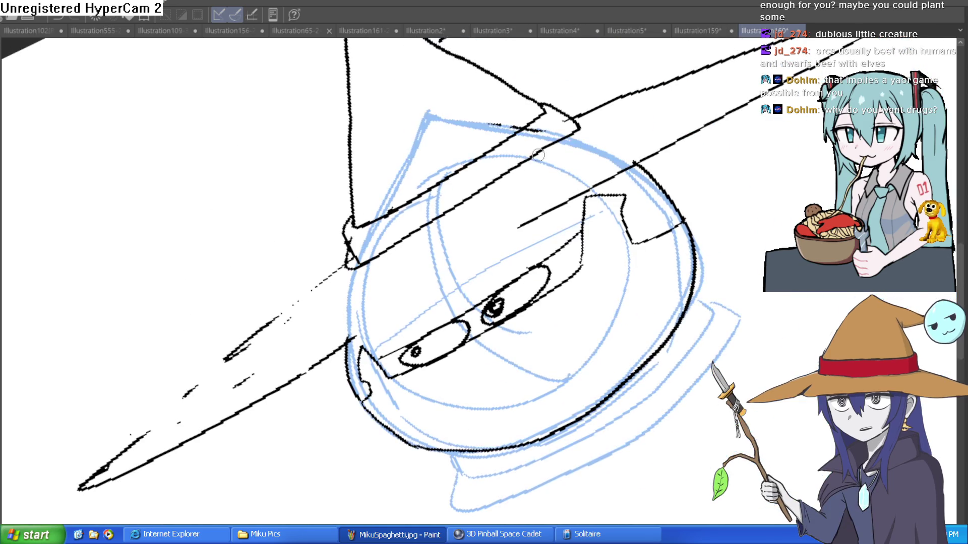
pyautogui.moveTo(577, 130)
pyautogui.mouseDown()
pyautogui.moveTo(360, 264)
pyautogui.moveTo(162, 420)
pyautogui.mouseUp()
pyautogui.moveTo(349, 341); pyautogui.dragTo(579, 194)
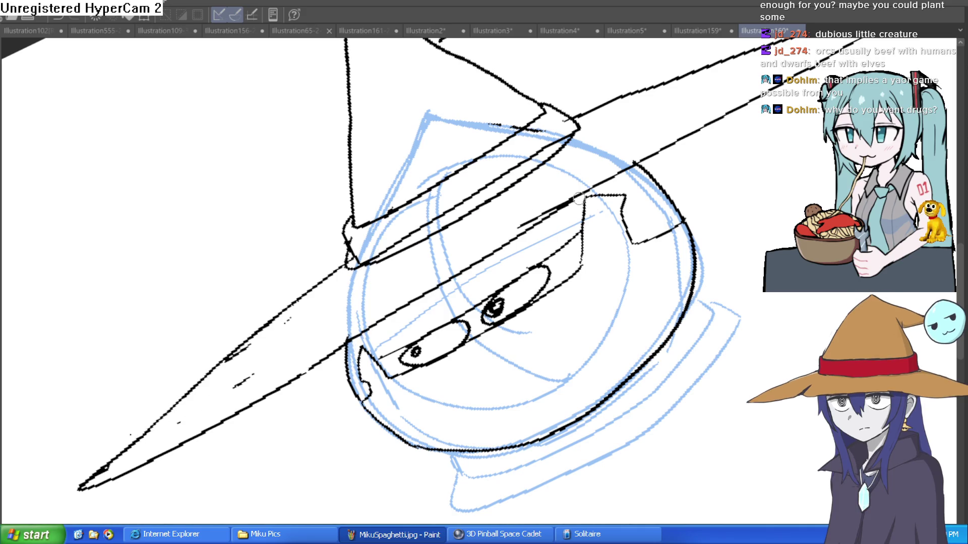
pyautogui.scroll(1, 554, 216)
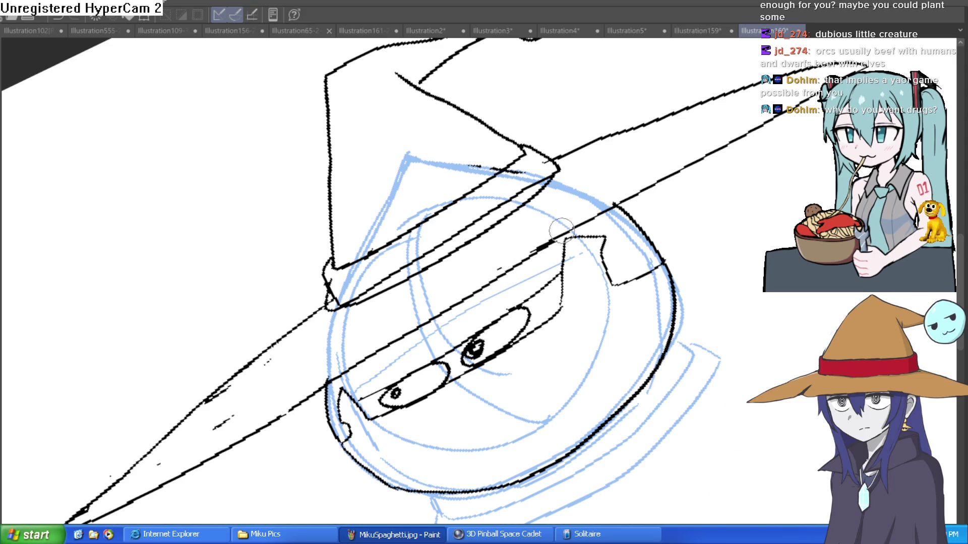
pyautogui.scroll(-3, 645, 184)
# Step: Reset the canvas rotation to level and hide the blue sketch layer
pyautogui.hotkey('ctrl', '0')
pyautogui.moveTo(679, 302); pyautogui.dragTo(625, 233)
pyautogui.hotkey('ctrl', 'h')
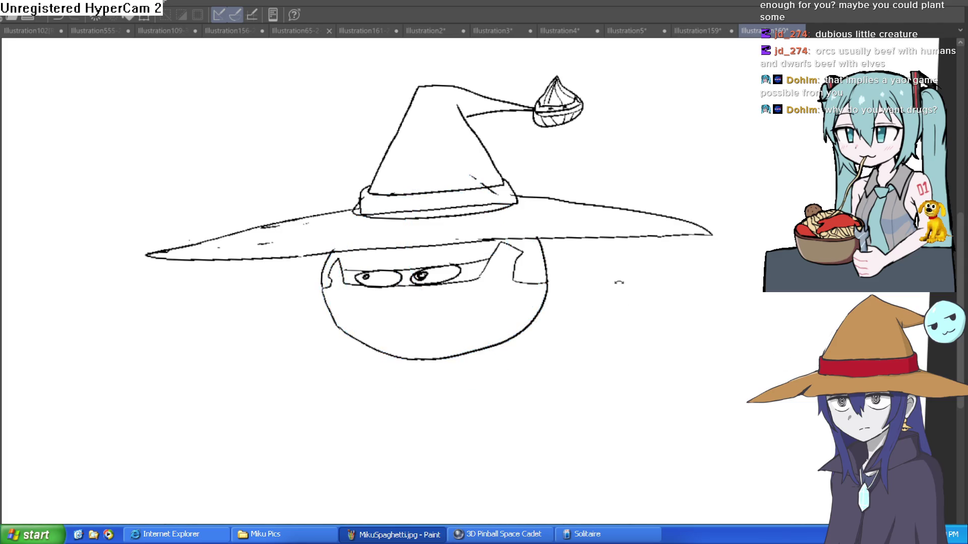
# Step: Ink a long line above the eyes and the helmet's right edge below the brim
pyautogui.click(551, 252)
pyautogui.moveTo(432, 234); pyautogui.dragTo(451, 279)
pyautogui.hotkey('ctrl', 'z')
pyautogui.press('-')
pyautogui.moveTo(471, 269); pyautogui.dragTo(96, 420)
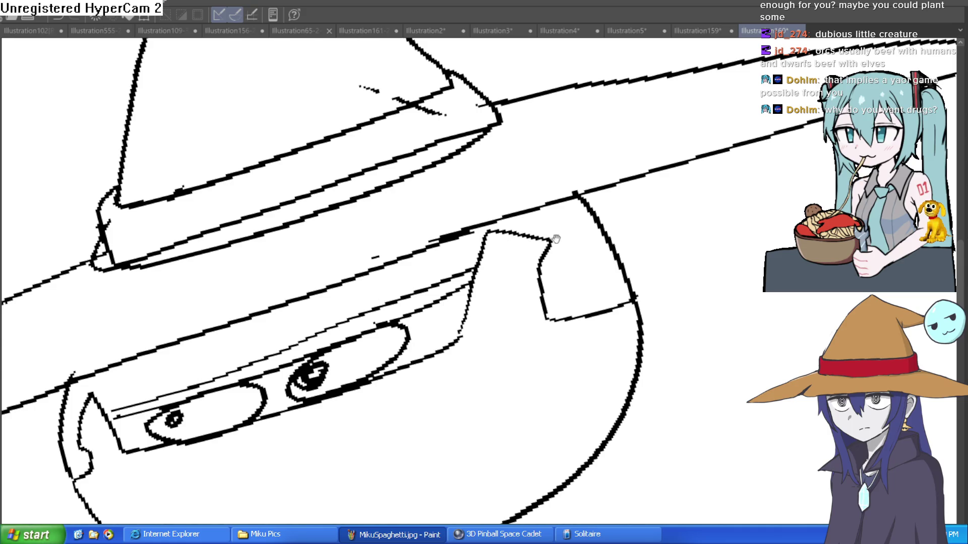
pyautogui.press('=')
pyautogui.moveTo(503, 235)
pyautogui.mouseDown()
pyautogui.moveTo(464, 337)
pyautogui.moveTo(348, 380)
pyautogui.moveTo(172, 406)
pyautogui.moveTo(88, 378)
pyautogui.moveTo(86, 328)
pyautogui.mouseUp()
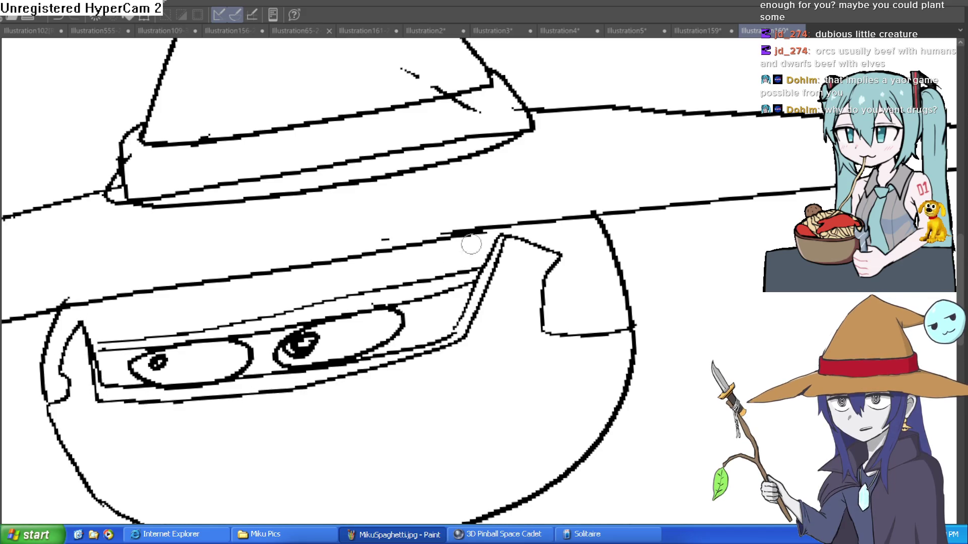
# Step: Dot a row of rivets across the helmet's lower band
pyautogui.press('=')
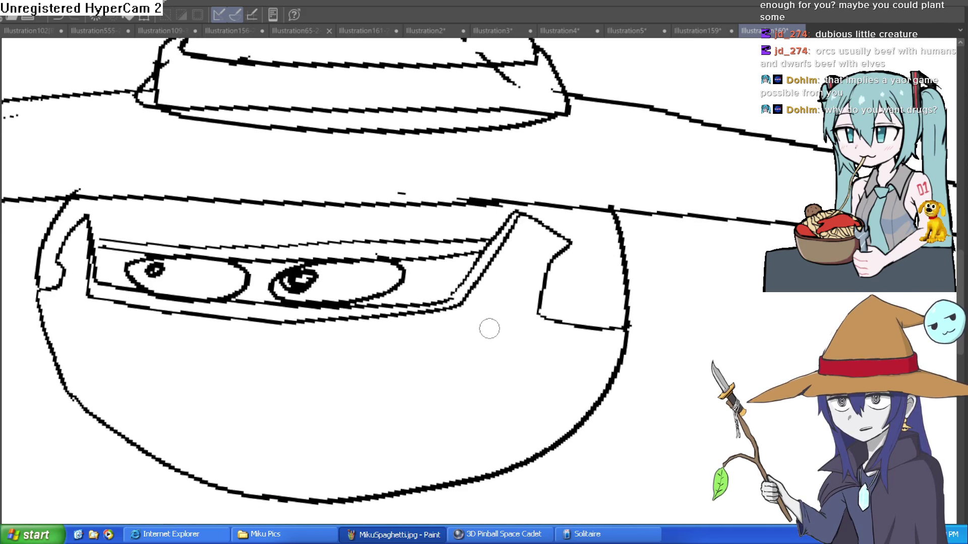
pyautogui.moveTo(459, 333); pyautogui.dragTo(459, 334)
pyautogui.moveTo(542, 342); pyautogui.dragTo(550, 343)
pyautogui.moveTo(366, 345); pyautogui.dragTo(365, 342)
pyautogui.moveTo(272, 348); pyautogui.dragTo(266, 346)
pyautogui.moveTo(184, 343); pyautogui.dragTo(187, 351)
pyautogui.moveTo(111, 336); pyautogui.dragTo(115, 350)
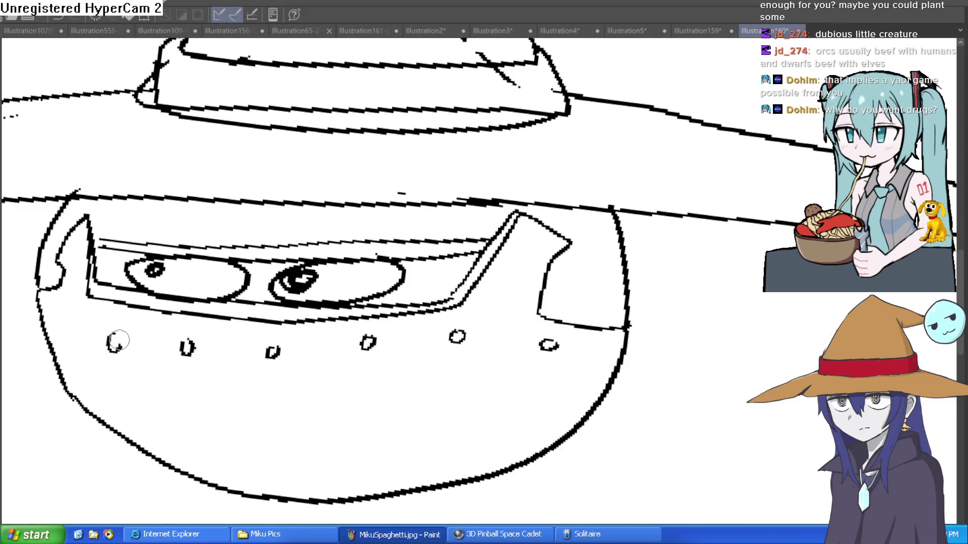
pyautogui.moveTo(62, 316); pyautogui.dragTo(65, 328)
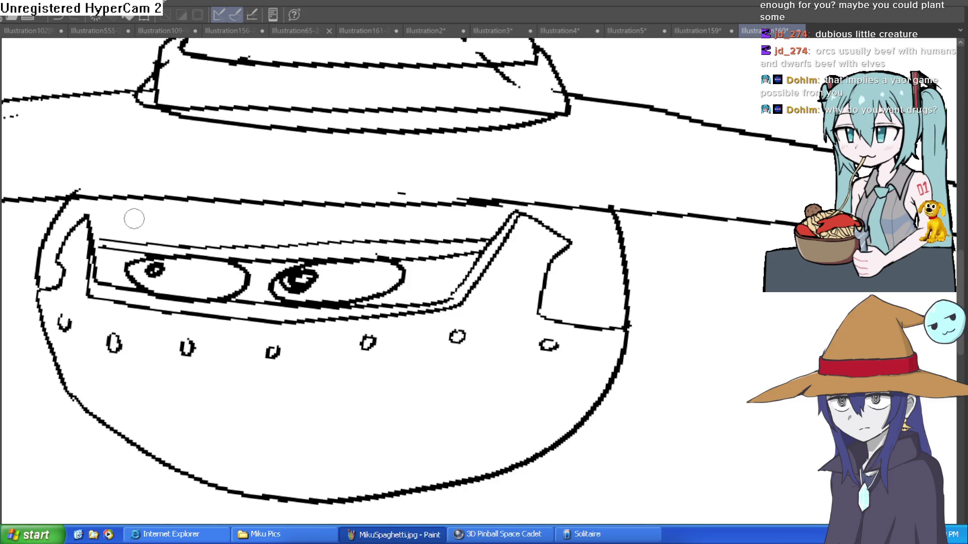
# Step: Dot a second row of rivets above the visor
pyautogui.moveTo(125, 220); pyautogui.dragTo(121, 221)
pyautogui.moveTo(198, 224); pyautogui.dragTo(192, 225)
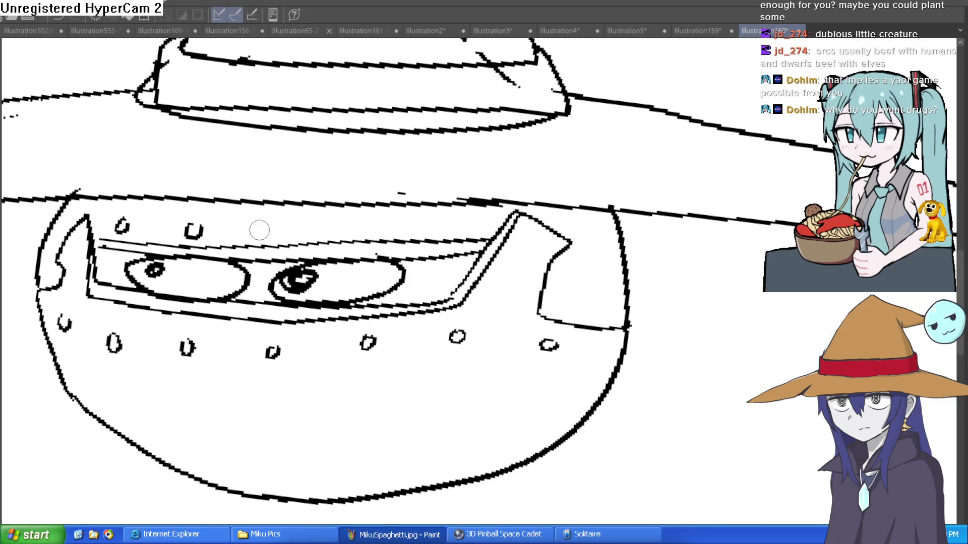
pyautogui.moveTo(272, 223); pyautogui.dragTo(267, 225)
pyautogui.moveTo(356, 221); pyautogui.dragTo(352, 223)
pyautogui.moveTo(441, 221); pyautogui.dragTo(436, 223)
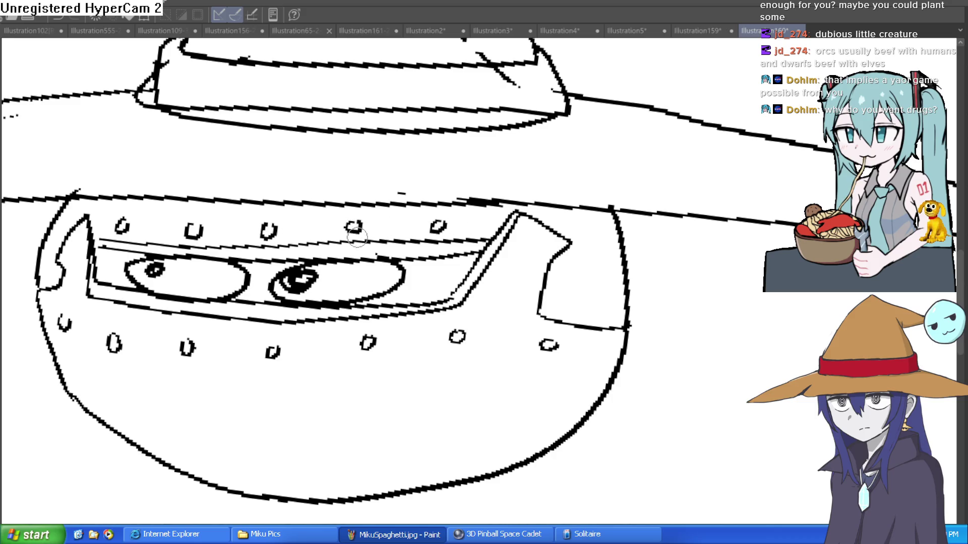
# Step: Divide the upper band into panels with short vertical divider lines
pyautogui.moveTo(321, 242); pyautogui.dragTo(322, 205)
pyautogui.moveTo(396, 238); pyautogui.dragTo(396, 206)
pyautogui.moveTo(483, 237); pyautogui.dragTo(480, 205)
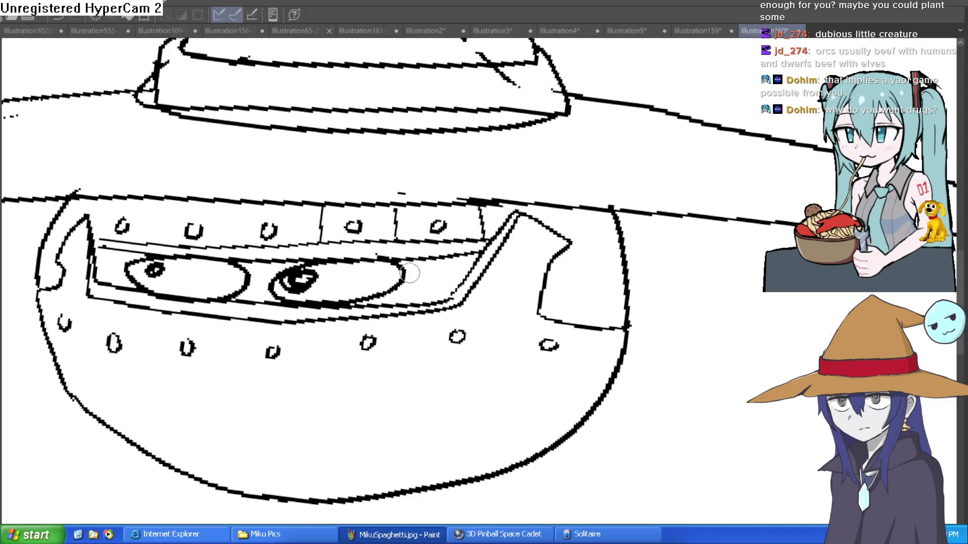
pyautogui.moveTo(230, 244); pyautogui.dragTo(238, 209)
pyautogui.moveTo(156, 244); pyautogui.dragTo(171, 207)
pyautogui.moveTo(99, 235); pyautogui.dragTo(109, 203)
# Step: Draw curved vertical panel lines down the helmet's left, middle and right sides
pyautogui.moveTo(424, 259); pyautogui.dragTo(431, 171)
pyautogui.moveTo(480, 224)
pyautogui.mouseDown()
pyautogui.moveTo(474, 210)
pyautogui.moveTo(496, 203)
pyautogui.moveTo(465, 209)
pyautogui.mouseUp()
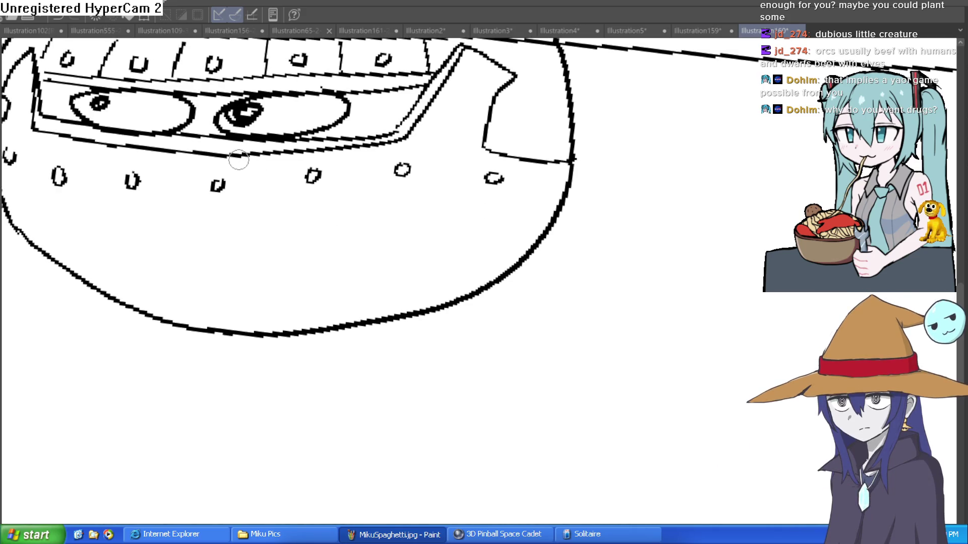
pyautogui.moveTo(268, 163); pyautogui.dragTo(250, 331)
pyautogui.moveTo(168, 154); pyautogui.dragTo(195, 328)
pyautogui.moveTo(372, 150); pyautogui.dragTo(345, 325)
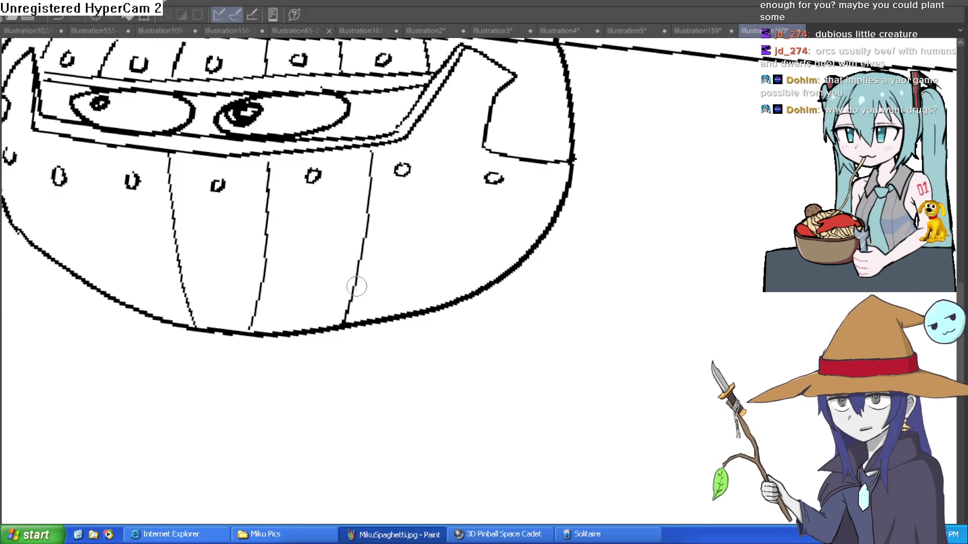
pyautogui.moveTo(476, 154)
pyautogui.mouseDown()
pyautogui.moveTo(478, 144)
pyautogui.moveTo(409, 306)
pyautogui.mouseUp()
pyautogui.moveTo(547, 151); pyautogui.dragTo(504, 265)
pyautogui.moveTo(326, 251); pyautogui.dragTo(460, 299)
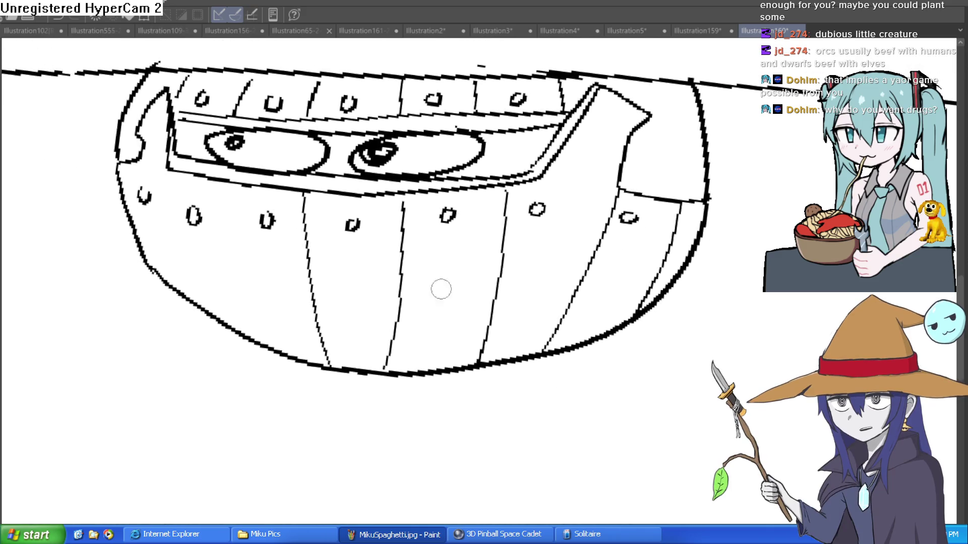
pyautogui.moveTo(225, 194); pyautogui.dragTo(252, 342)
pyautogui.moveTo(166, 174); pyautogui.dragTo(179, 292)
# Step: Add a small curved mark on the right panel and fill the visor slot around the eyes black
pyautogui.scroll(-2, 528, 187)
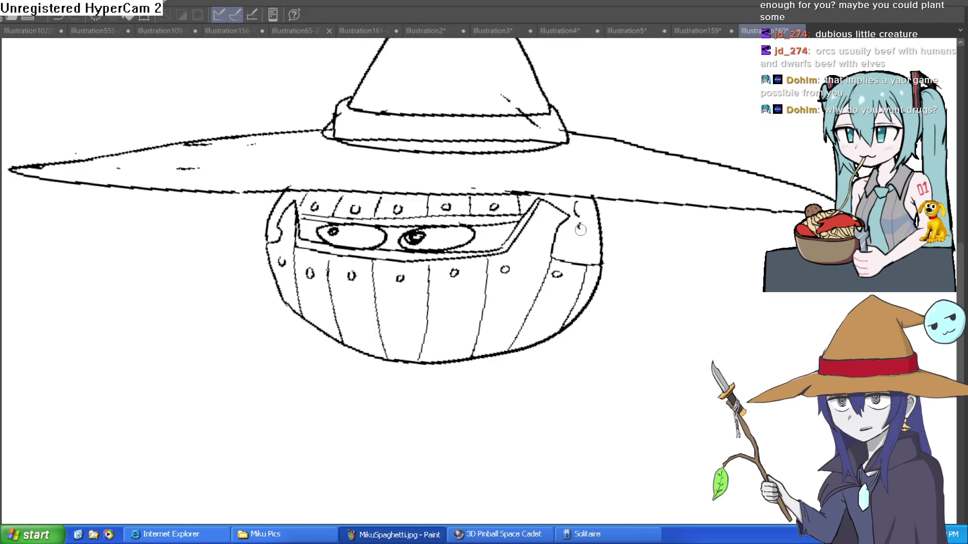
pyautogui.moveTo(576, 241); pyautogui.dragTo(575, 248)
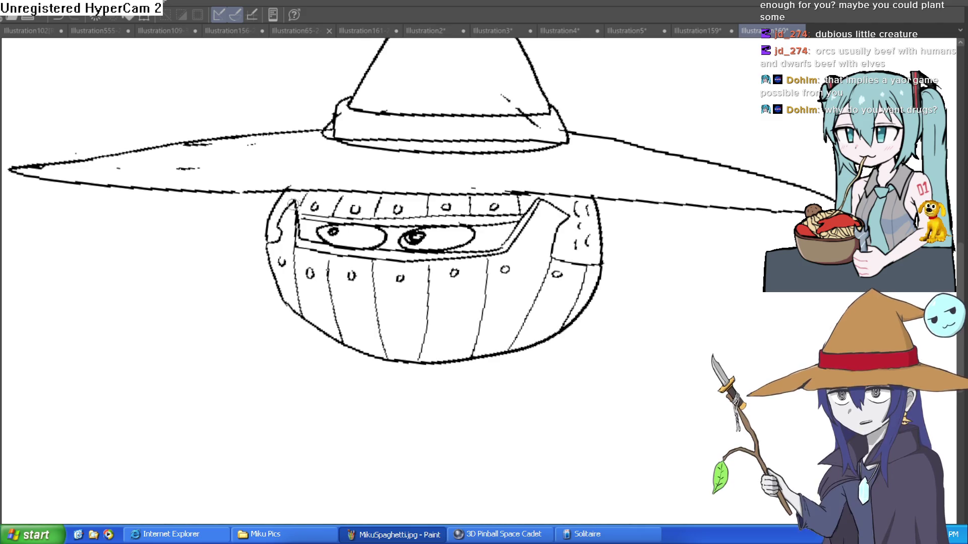
pyautogui.scroll(-3, 505, 260)
pyautogui.scroll(1, 505, 260)
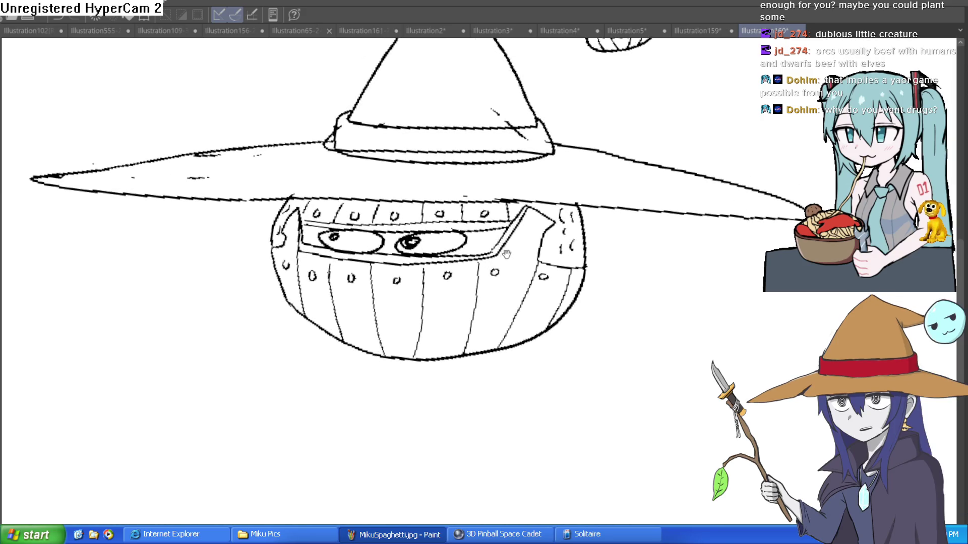
pyautogui.moveTo(538, 228); pyautogui.dragTo(513, 236)
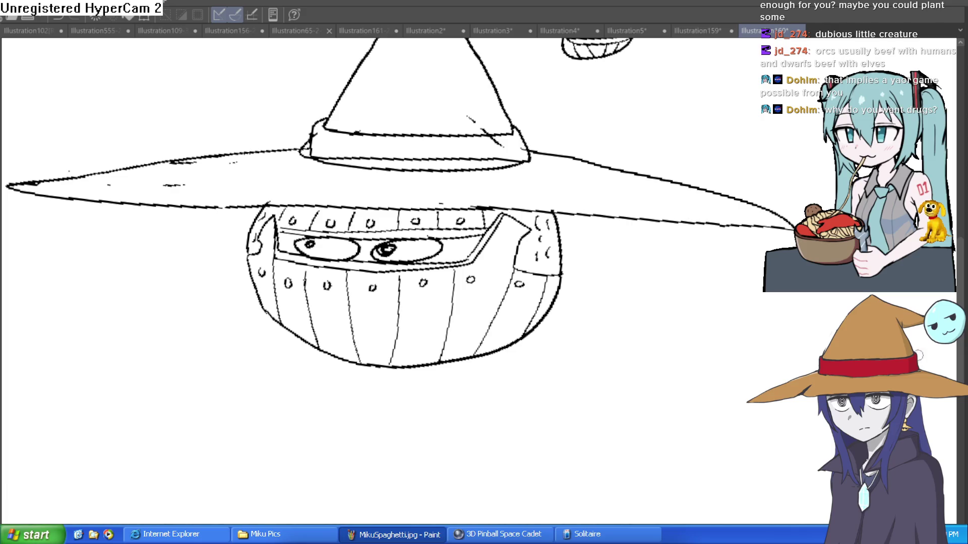
pyautogui.moveTo(461, 232)
pyautogui.mouseDown()
pyautogui.moveTo(404, 242)
pyautogui.moveTo(374, 230)
pyautogui.mouseUp()
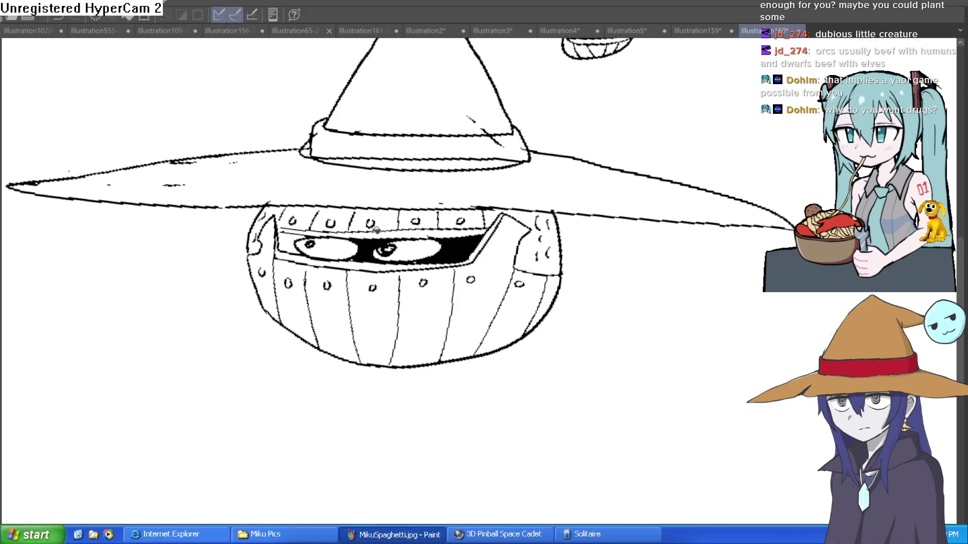
# Step: Fit the page, level the rotation, and ink the collar ring's upper and lower edges under the helmet
pyautogui.hotkey('ctrl', '0')
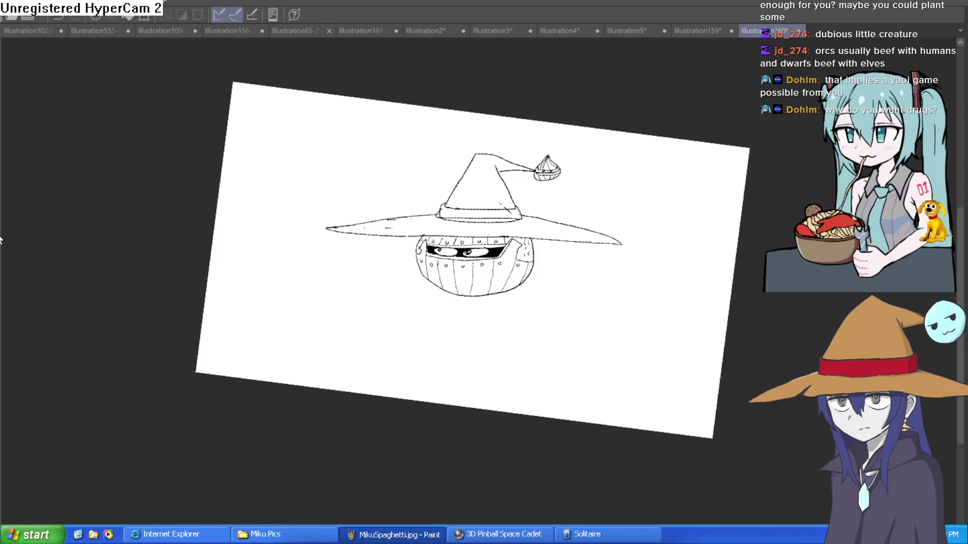
pyautogui.hotkey('ctrl', '0')
pyautogui.scroll(5, 559, 262)
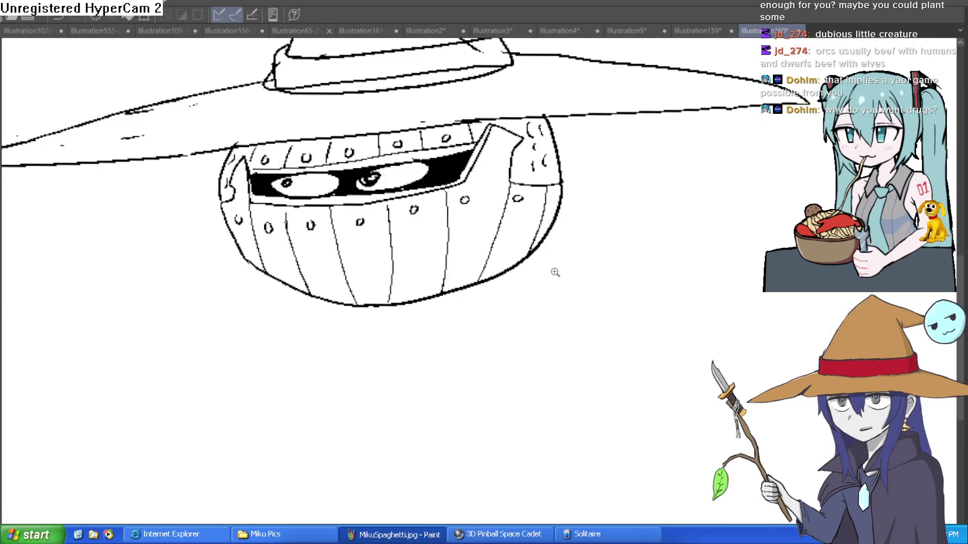
pyautogui.moveTo(538, 249)
pyautogui.mouseDown()
pyautogui.moveTo(542, 274)
pyautogui.moveTo(344, 321)
pyautogui.moveTo(274, 285)
pyautogui.mouseUp()
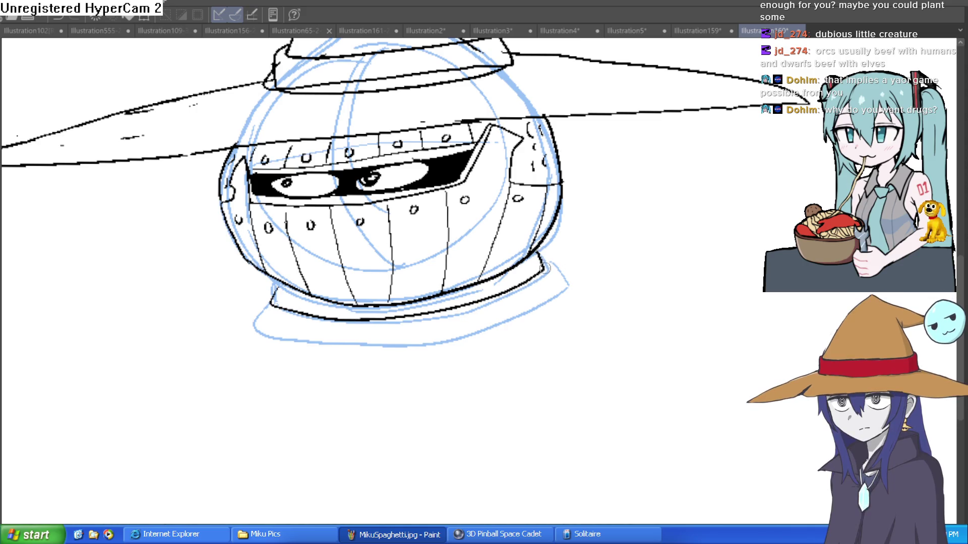
pyautogui.moveTo(558, 289)
pyautogui.mouseDown()
pyautogui.moveTo(355, 348)
pyautogui.moveTo(267, 308)
pyautogui.mouseUp()
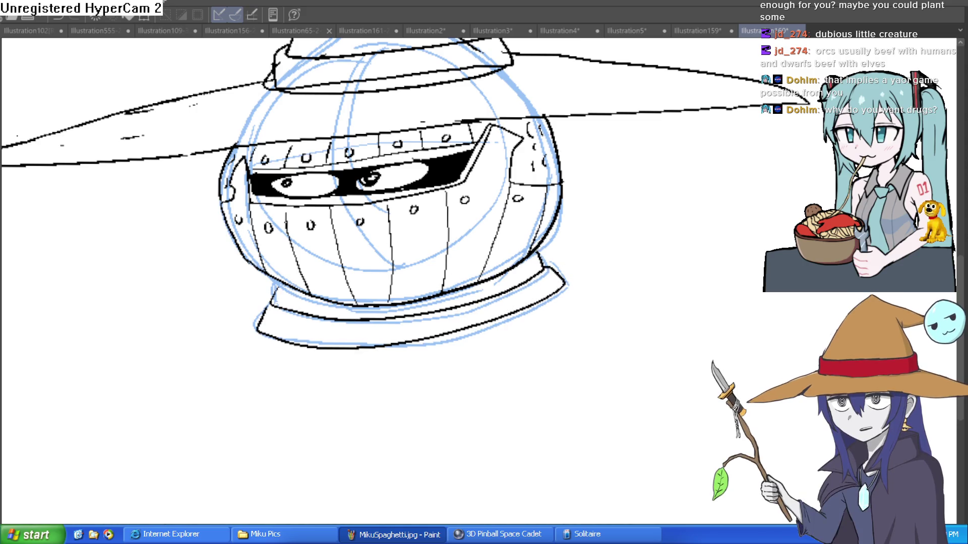
# Step: Hide the blue sketch layer and zoom out with a tilted view
pyautogui.hotkey('ctrl', 'h')
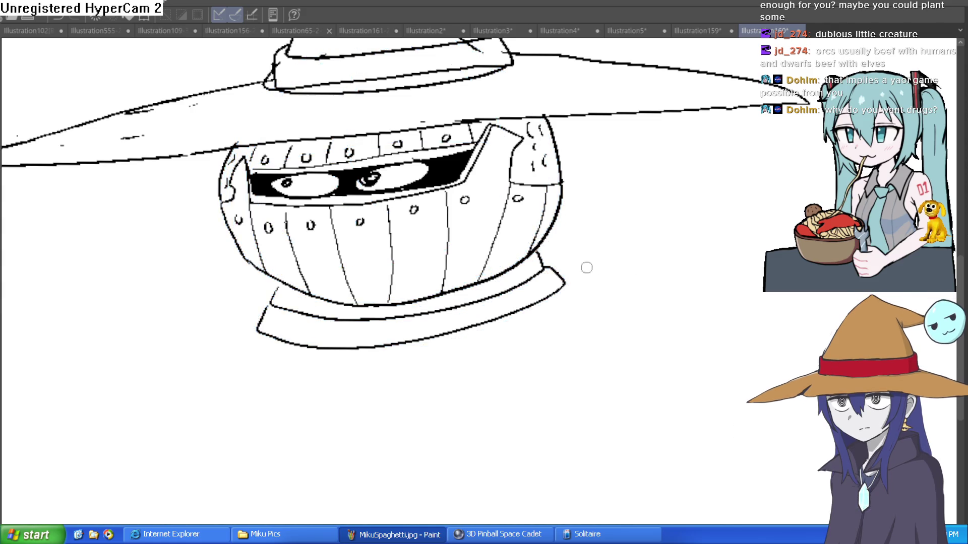
pyautogui.scroll(-3, 676, 302)
pyautogui.moveTo(676, 302)
pyautogui.mouseDown()
pyautogui.moveTo(754, 328)
pyautogui.moveTo(556, 307)
pyautogui.mouseUp()
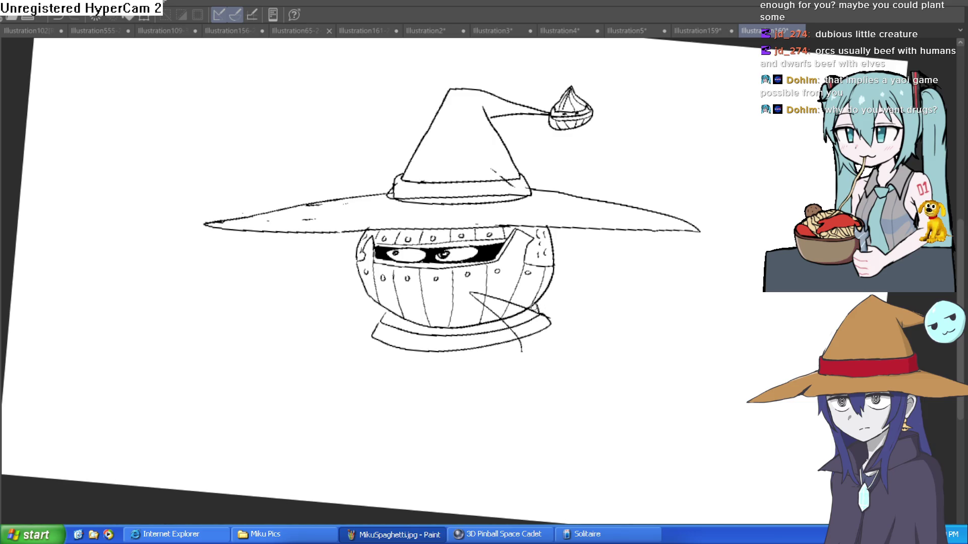
# Step: Ink the cape's right flap and left side extending down from the helmet
pyautogui.hotkey('ctrl', 'z')
pyautogui.moveTo(611, 351)
pyautogui.mouseDown()
pyautogui.moveTo(642, 414)
pyautogui.moveTo(477, 423)
pyautogui.moveTo(520, 353)
pyautogui.mouseUp()
pyautogui.moveTo(367, 298); pyautogui.dragTo(284, 390)
pyautogui.moveTo(499, 378); pyautogui.dragTo(473, 310)
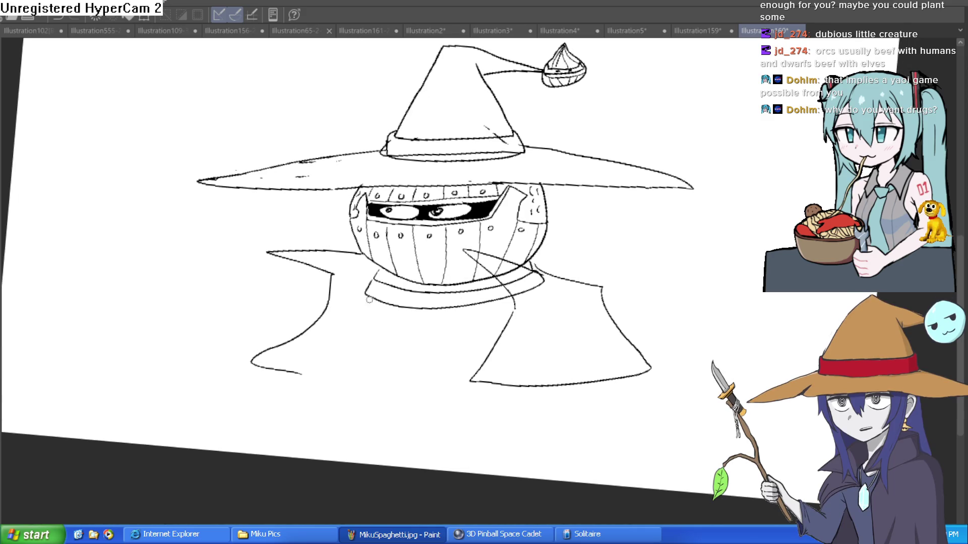
pyautogui.moveTo(353, 303)
pyautogui.mouseDown()
pyautogui.moveTo(323, 336)
pyautogui.moveTo(450, 329)
pyautogui.mouseUp()
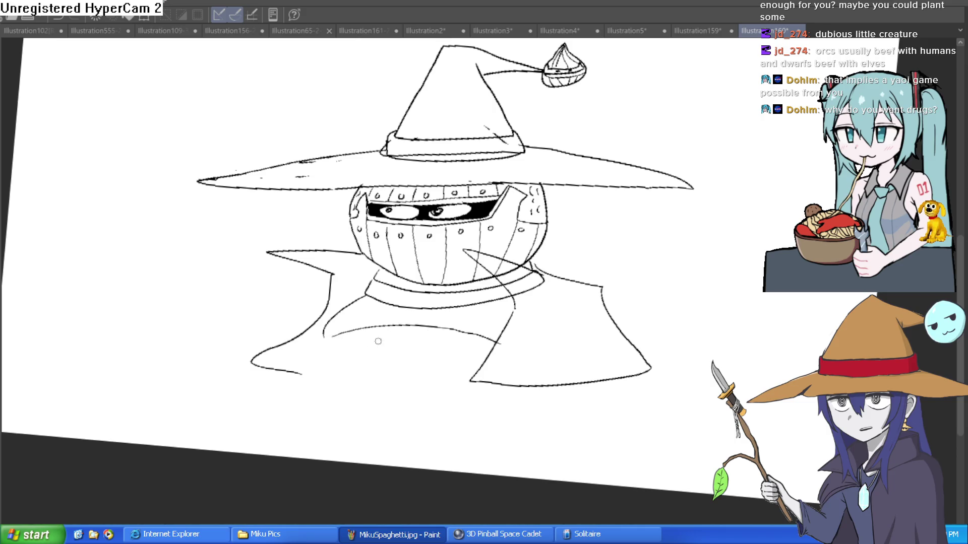
# Step: Draw the rounded belly outline under the cloak and a flat base line beneath it
pyautogui.moveTo(297, 364)
pyautogui.mouseDown()
pyautogui.moveTo(335, 438)
pyautogui.moveTo(488, 441)
pyautogui.mouseUp()
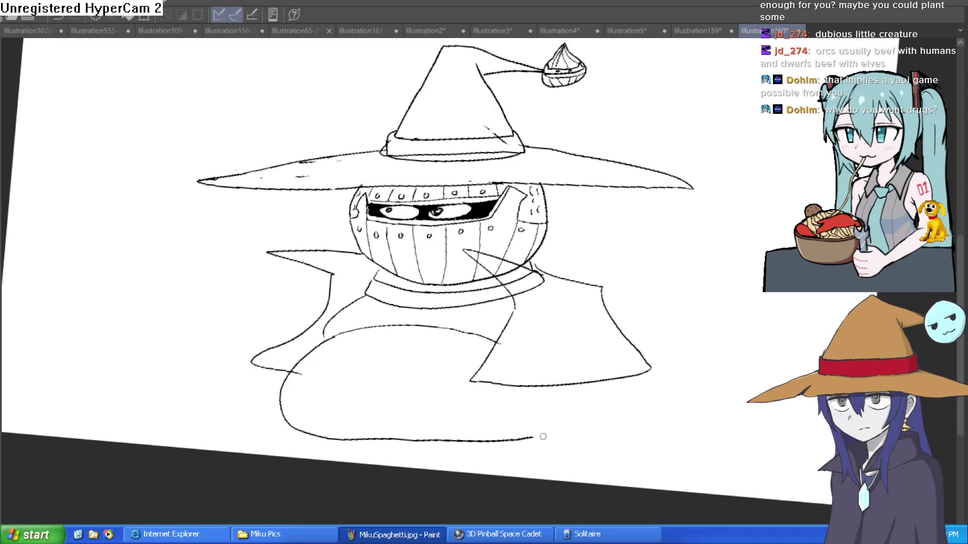
pyautogui.moveTo(656, 314); pyautogui.dragTo(650, 287)
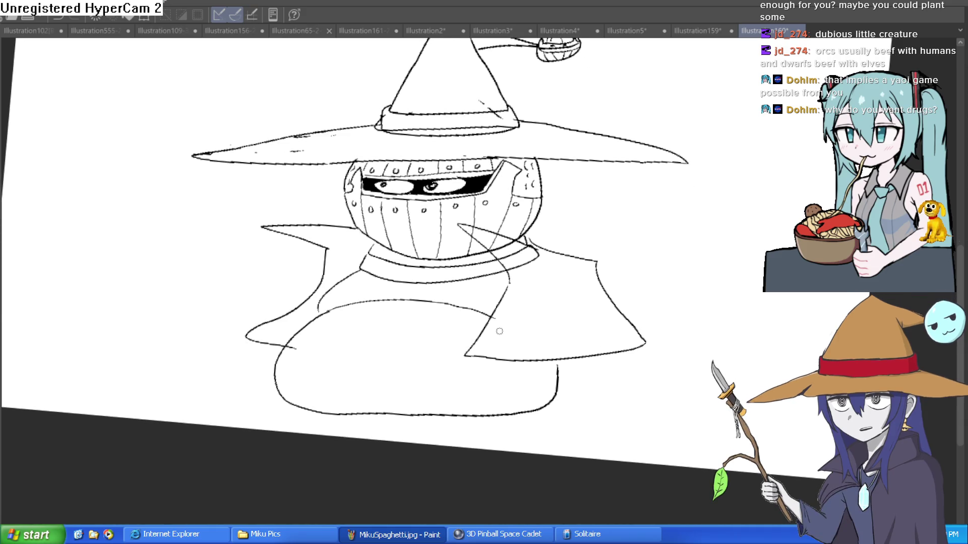
pyautogui.scroll(2, 420, 347)
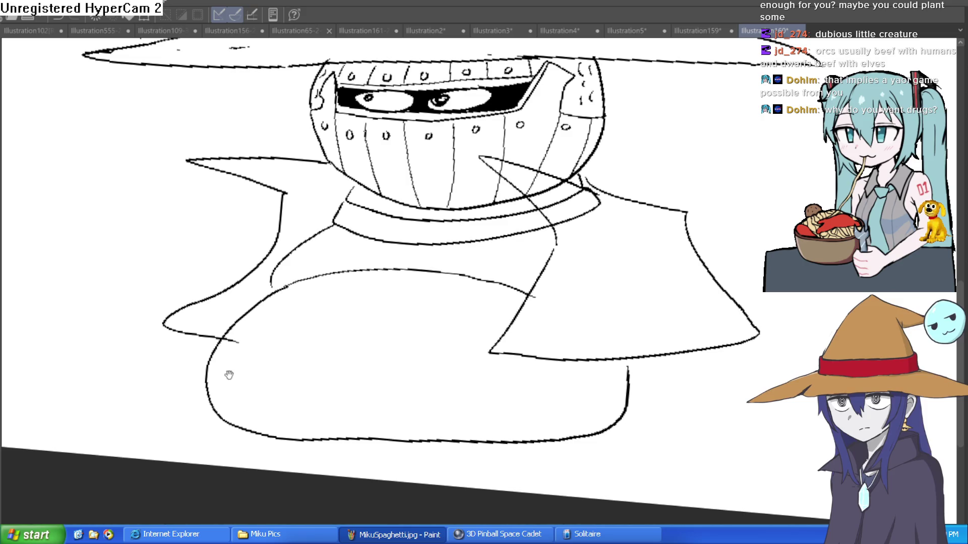
pyautogui.moveTo(229, 373); pyautogui.dragTo(239, 295)
pyautogui.moveTo(242, 349)
pyautogui.mouseDown()
pyautogui.moveTo(274, 373)
pyautogui.moveTo(522, 383)
pyautogui.moveTo(590, 374)
pyautogui.mouseUp()
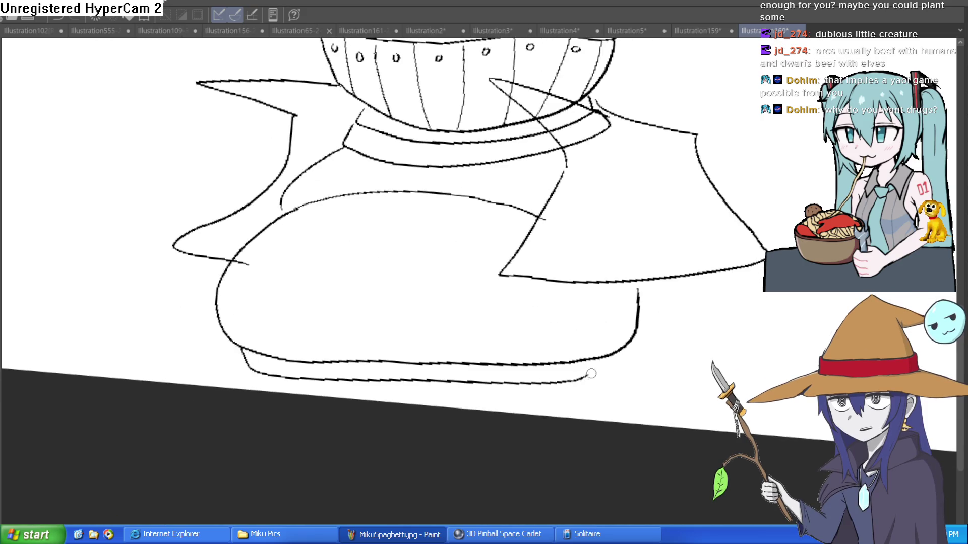
pyautogui.scroll(-1, 564, 330)
pyautogui.moveTo(615, 321)
pyautogui.mouseDown()
pyautogui.moveTo(611, 365)
pyautogui.moveTo(636, 446)
pyautogui.mouseUp()
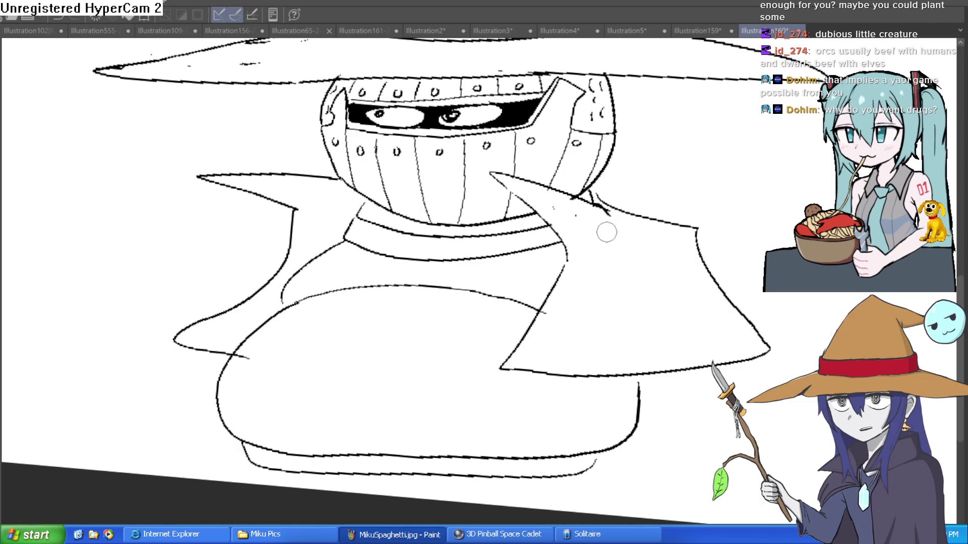
pyautogui.moveTo(647, 218); pyautogui.dragTo(564, 133)
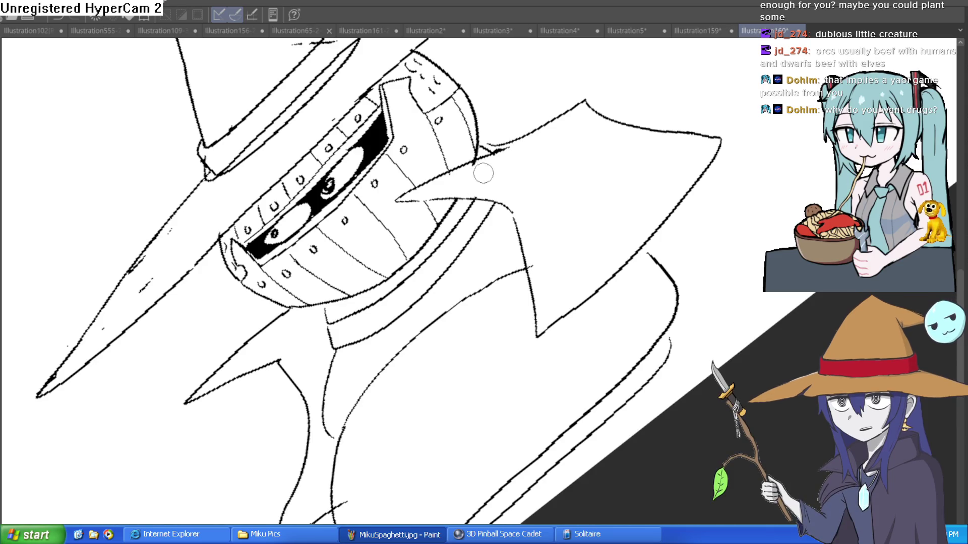
pyautogui.hotkey('ctrl', '0')
pyautogui.scroll(-2, 651, 281)
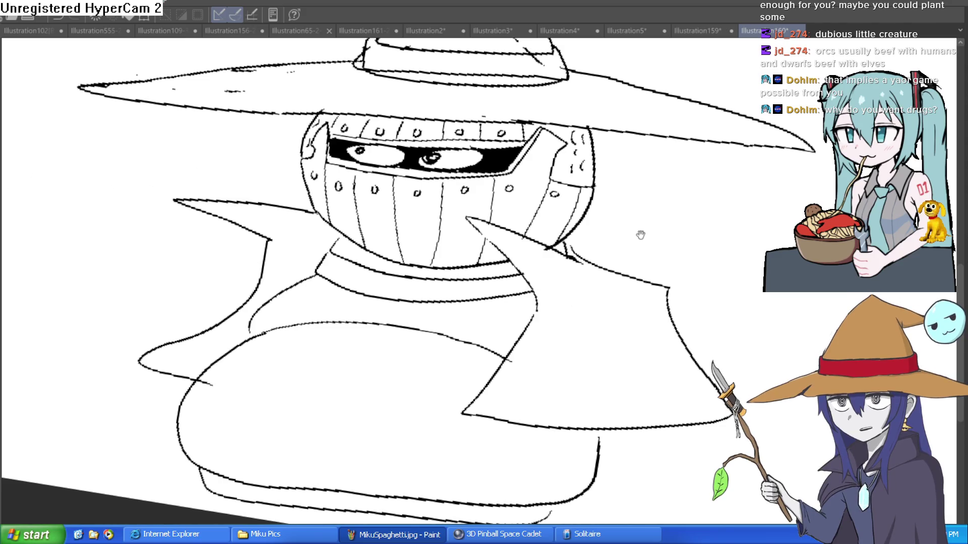
pyautogui.scroll(-2, 645, 232)
pyautogui.moveTo(667, 263); pyautogui.dragTo(654, 250)
pyautogui.scroll(3, 512, 251)
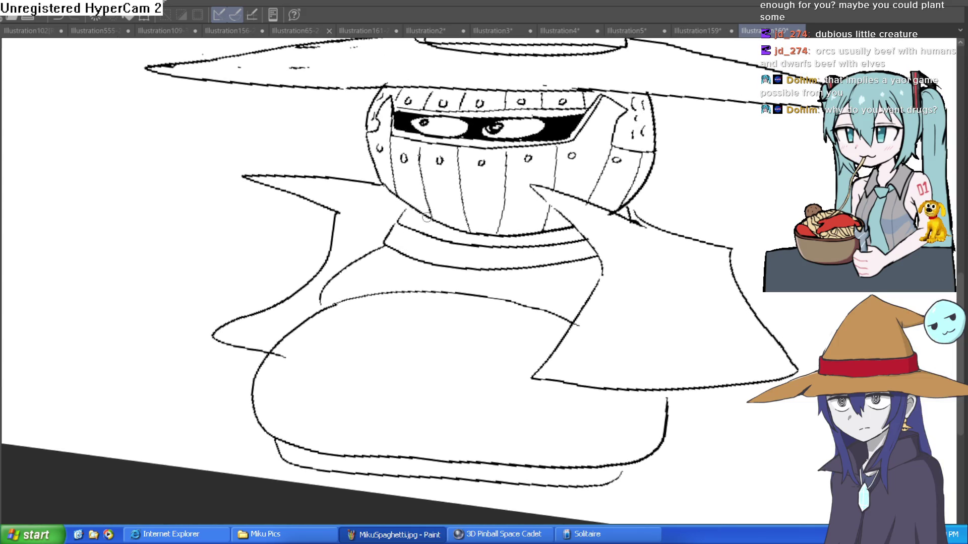
# Step: Dot rivets around the collar's top, lower edge and left side
pyautogui.click(451, 234)
pyautogui.click(514, 241)
pyautogui.click(562, 237)
pyautogui.click(581, 252)
pyautogui.click(540, 260)
pyautogui.click(480, 262)
pyautogui.click(420, 250)
pyautogui.click(393, 236)
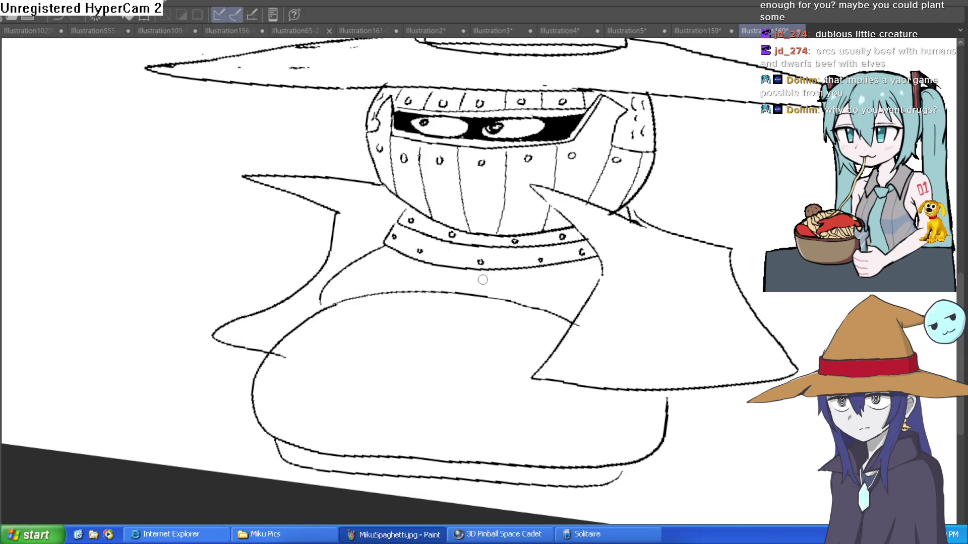
# Step: Draw vertical fold lines under the collar and down the belly's left, middle and right
pyautogui.moveTo(525, 272); pyautogui.dragTo(528, 241)
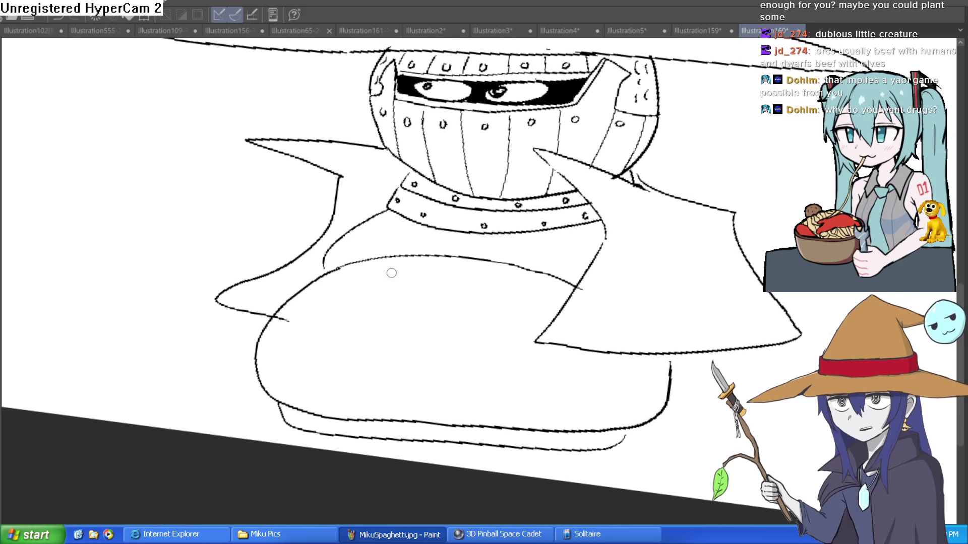
pyautogui.moveTo(401, 218); pyautogui.dragTo(371, 254)
pyautogui.moveTo(459, 236); pyautogui.dragTo(456, 250)
pyautogui.moveTo(527, 233); pyautogui.dragTo(533, 264)
pyautogui.moveTo(578, 229); pyautogui.dragTo(581, 263)
pyautogui.moveTo(434, 292); pyautogui.dragTo(436, 270)
pyautogui.moveTo(455, 237)
pyautogui.mouseDown()
pyautogui.moveTo(408, 317)
pyautogui.moveTo(428, 395)
pyautogui.mouseUp()
pyautogui.moveTo(374, 241); pyautogui.dragTo(334, 277)
pyautogui.moveTo(309, 359); pyautogui.dragTo(313, 382)
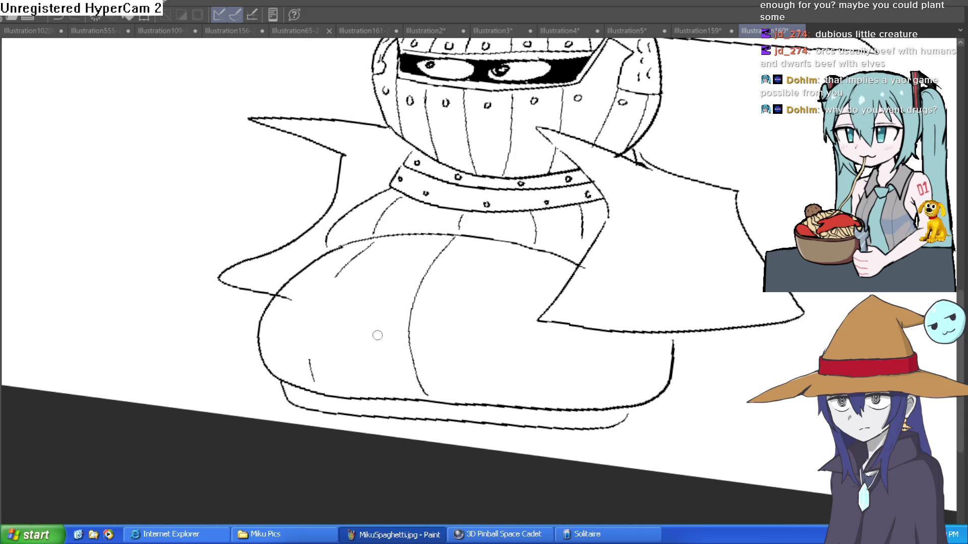
pyautogui.moveTo(532, 255); pyautogui.dragTo(524, 392)
pyautogui.moveTo(609, 333); pyautogui.dragTo(599, 393)
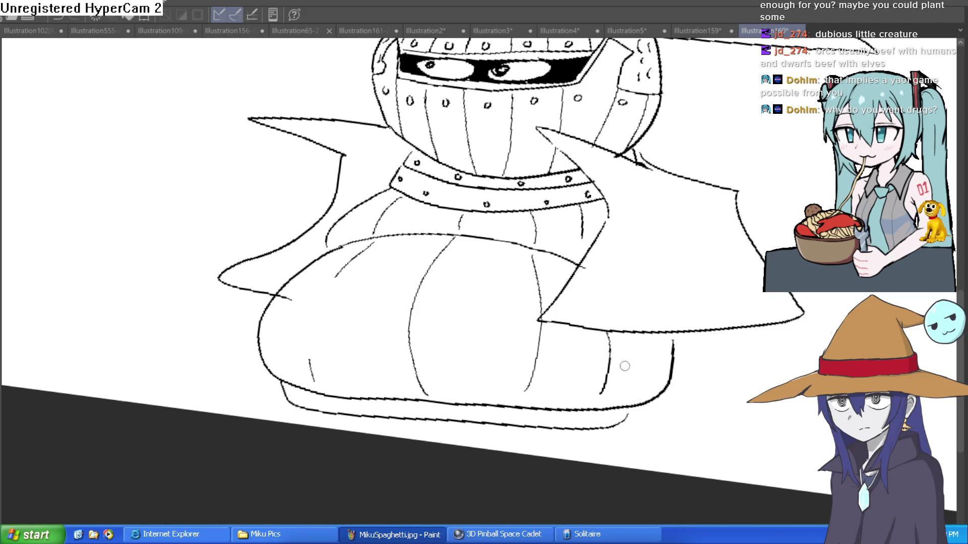
pyautogui.scroll(-3, 726, 366)
pyautogui.scroll(1, 720, 326)
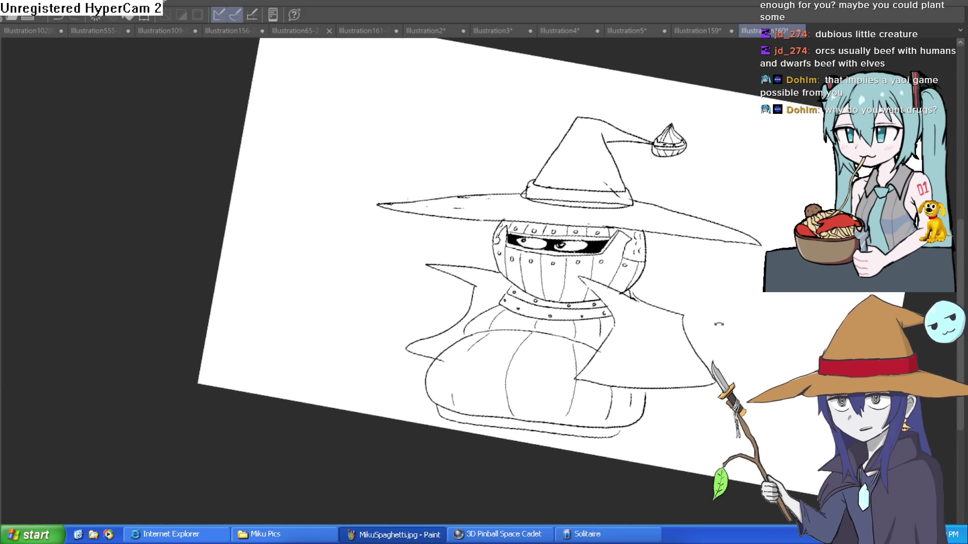
# Step: Erase the stray ink marks along the hat band and the left edge of the brim
pyautogui.scroll(1, 670, 306)
pyautogui.scroll(3, 564, 197)
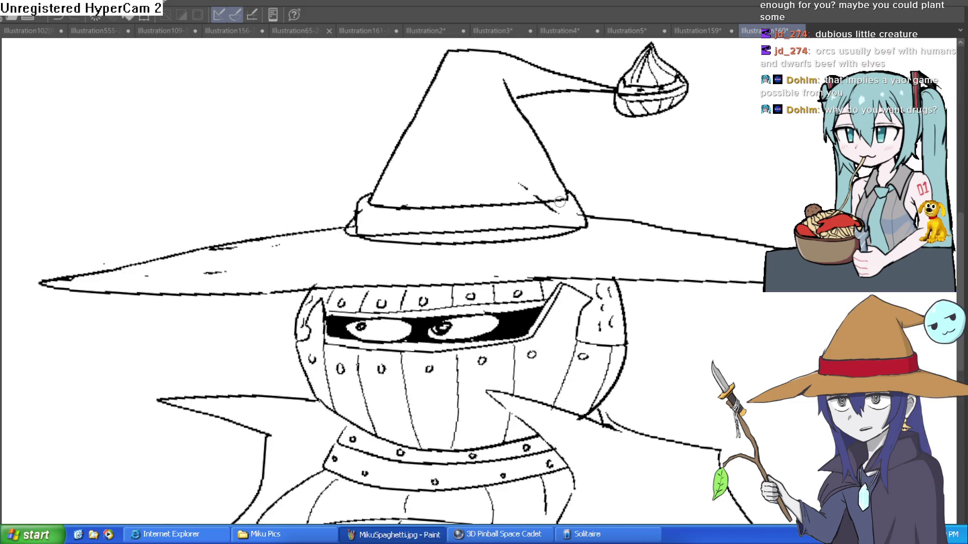
pyautogui.moveTo(554, 209)
pyautogui.mouseDown()
pyautogui.moveTo(529, 229)
pyautogui.moveTo(575, 222)
pyautogui.moveTo(381, 233)
pyautogui.moveTo(356, 222)
pyautogui.moveTo(368, 202)
pyautogui.mouseUp()
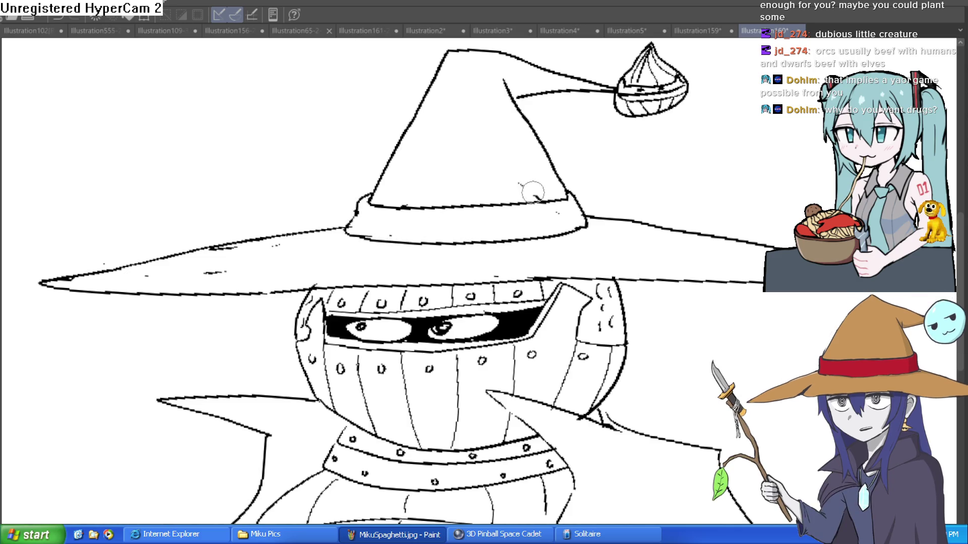
pyautogui.moveTo(239, 250)
pyautogui.mouseDown()
pyautogui.moveTo(216, 263)
pyautogui.moveTo(238, 253)
pyautogui.mouseUp()
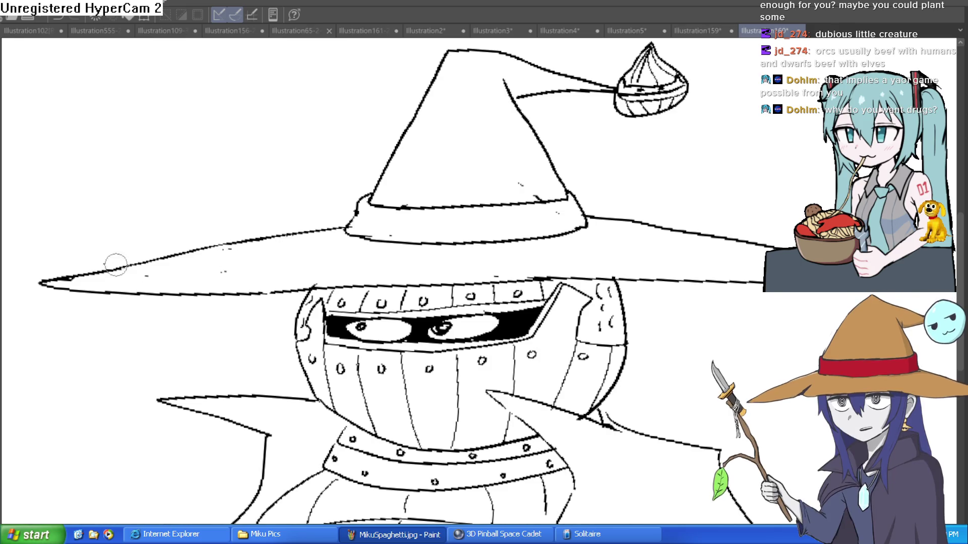
pyautogui.hotkey('ctrl', '0')
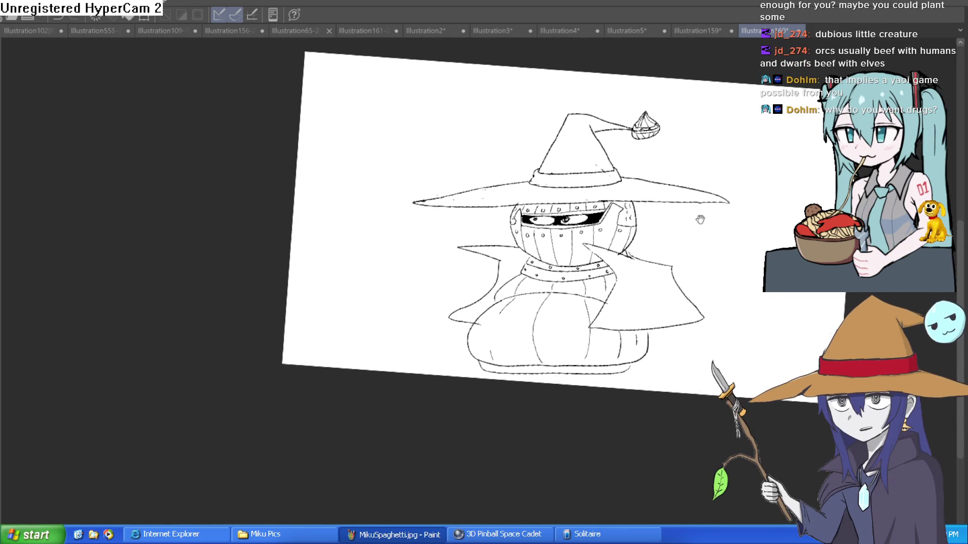
# Step: Free-transform the whole drawing upward on the page, confirm it, and straighten the view
pyautogui.moveTo(687, 227)
pyautogui.mouseDown()
pyautogui.moveTo(719, 214)
pyautogui.moveTo(716, 186)
pyautogui.mouseUp()
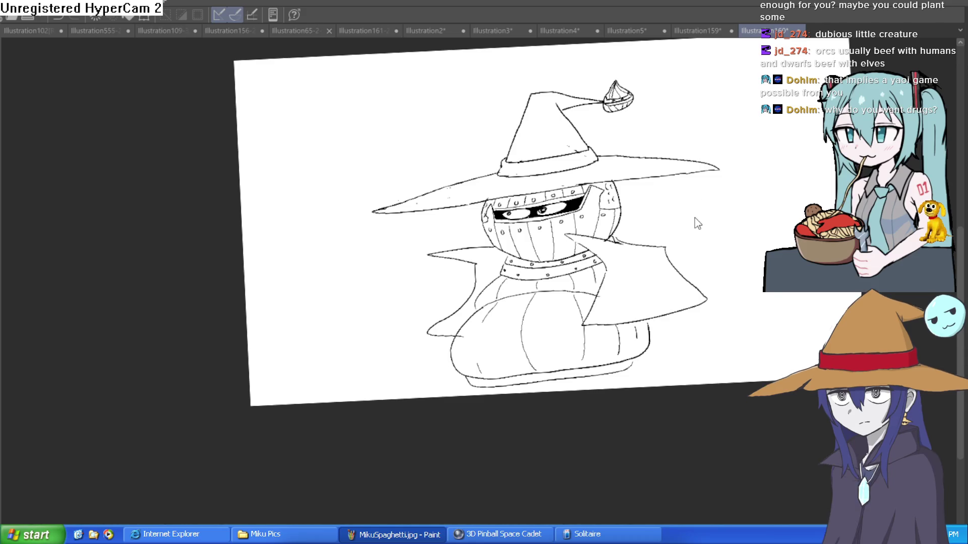
pyautogui.hotkey('ctrl', 't')
pyautogui.moveTo(649, 325); pyautogui.dragTo(642, 295)
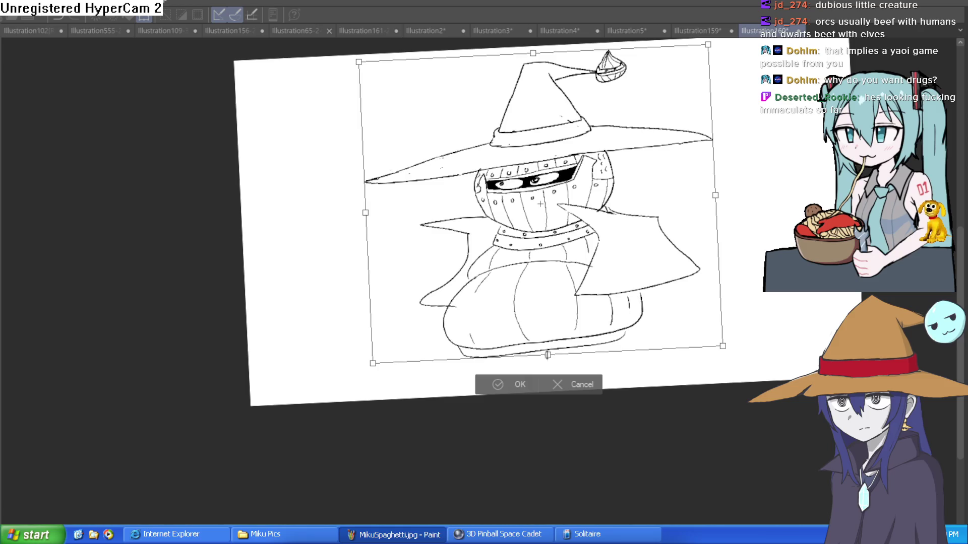
pyautogui.click(509, 384)
pyautogui.moveTo(509, 384); pyautogui.dragTo(734, 280)
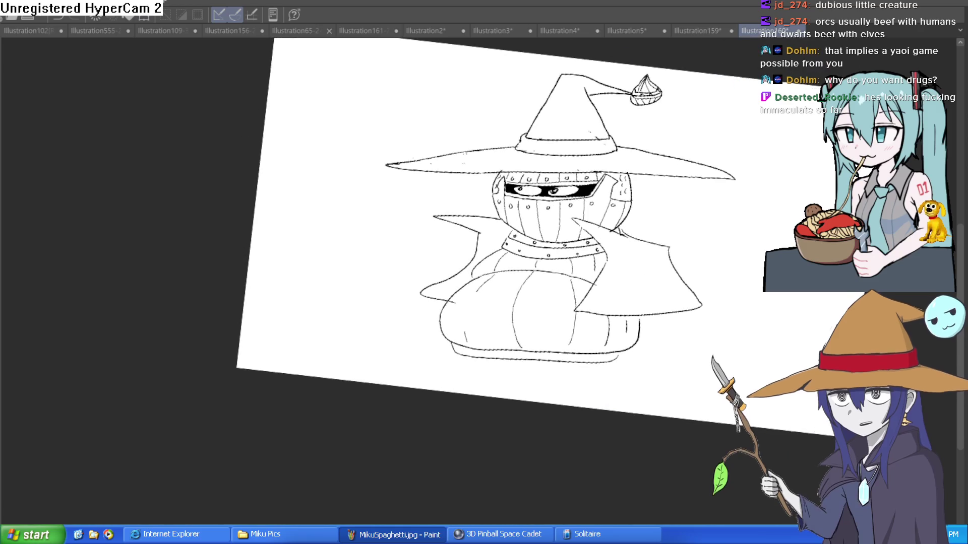
pyautogui.hotkey('ctrl', '@')
# Step: Try a new contour stroke along the belly's bottom, undo it, and pan back to the hat
pyautogui.hotkey('ctrl', '+')
pyautogui.moveTo(733, 272)
pyautogui.mouseDown()
pyautogui.moveTo(724, 226)
pyautogui.moveTo(723, 238)
pyautogui.moveTo(688, 243)
pyautogui.mouseUp()
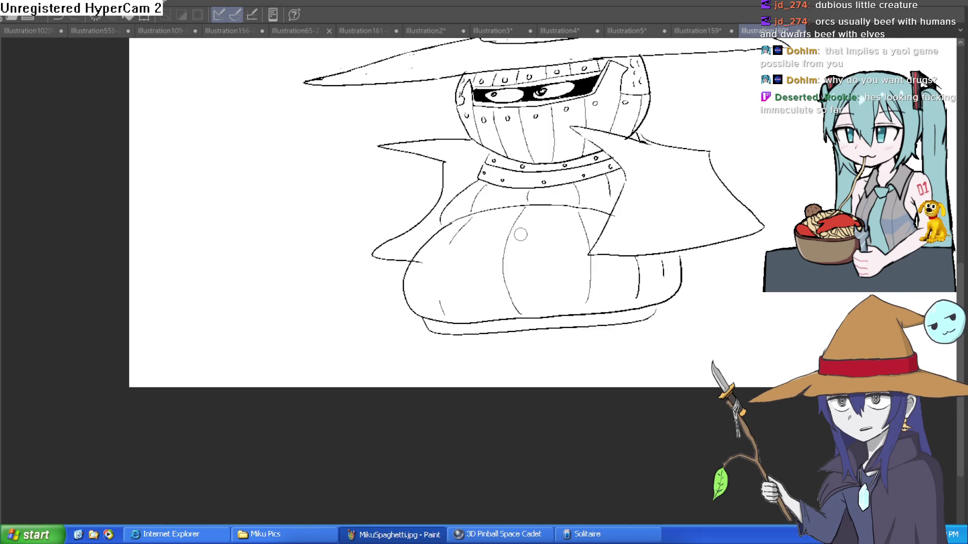
pyautogui.moveTo(634, 252)
pyautogui.mouseDown()
pyautogui.moveTo(661, 269)
pyautogui.moveTo(579, 292)
pyautogui.moveTo(515, 290)
pyautogui.mouseUp()
pyautogui.moveTo(364, 268)
pyautogui.mouseDown()
pyautogui.moveTo(315, 291)
pyautogui.moveTo(436, 295)
pyautogui.mouseUp()
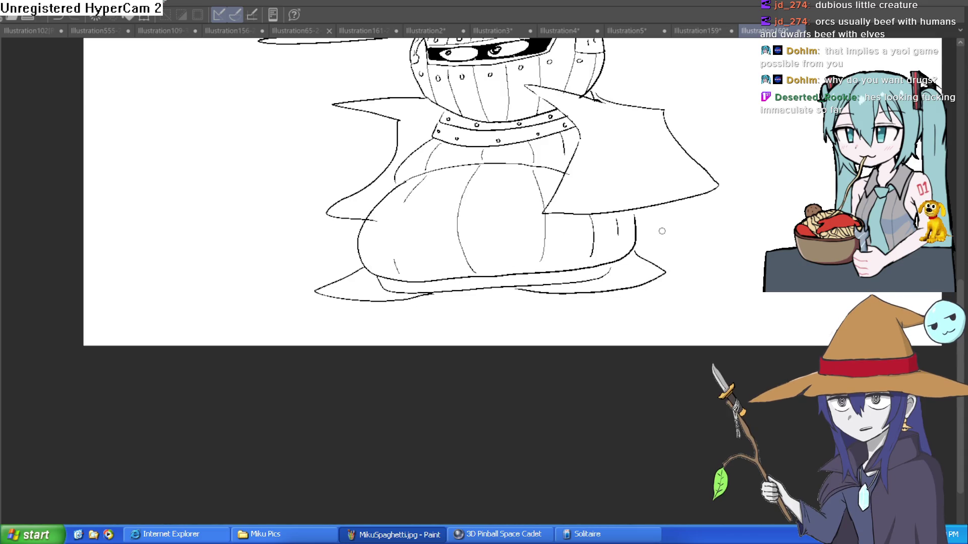
pyautogui.hotkey('ctrl', 'z')
pyautogui.hotkey('ctrl', 'z')
pyautogui.moveTo(650, 245); pyautogui.dragTo(629, 303)
pyautogui.moveTo(672, 235); pyautogui.dragTo(685, 297)
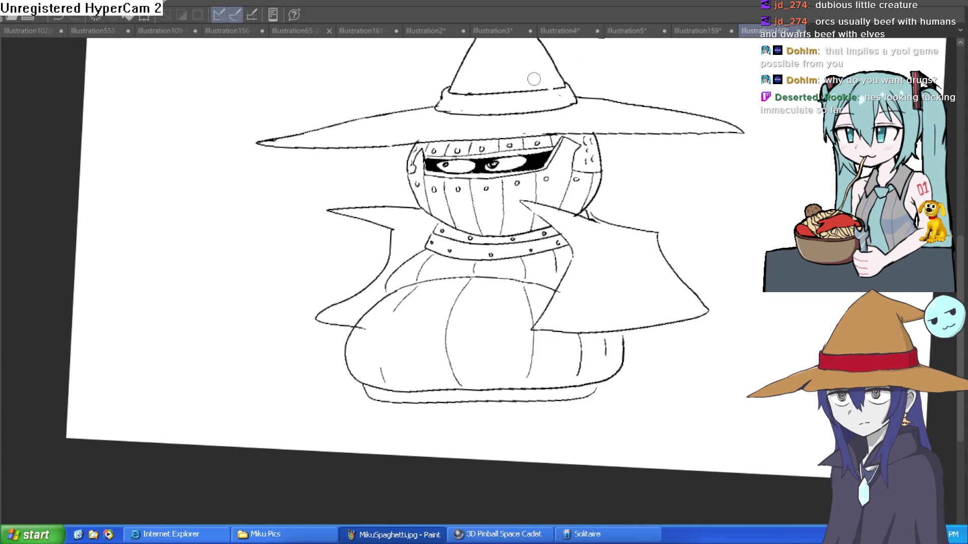
pyautogui.moveTo(559, 90)
pyautogui.mouseDown()
pyautogui.moveTo(625, 217)
pyautogui.moveTo(623, 179)
pyautogui.mouseUp()
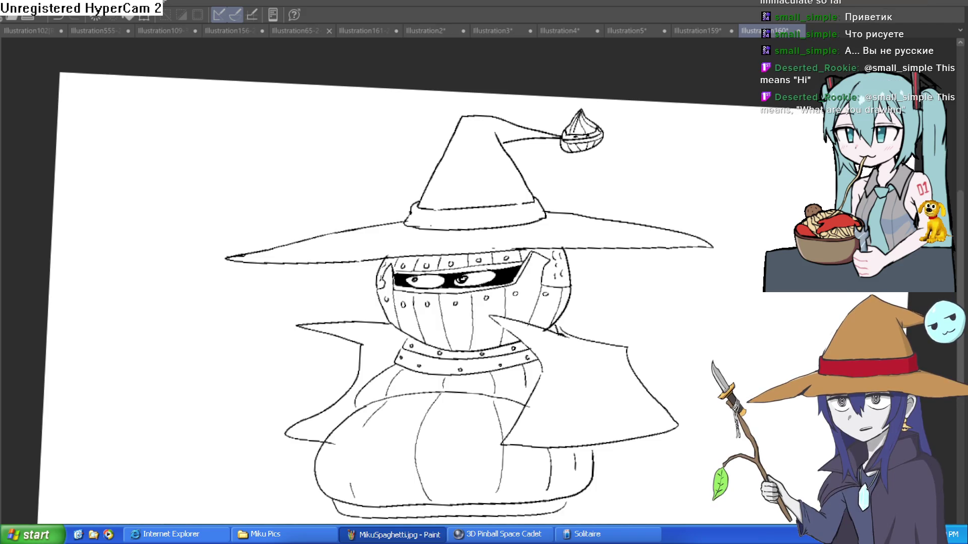
pyautogui.scroll(-4, 650, 279)
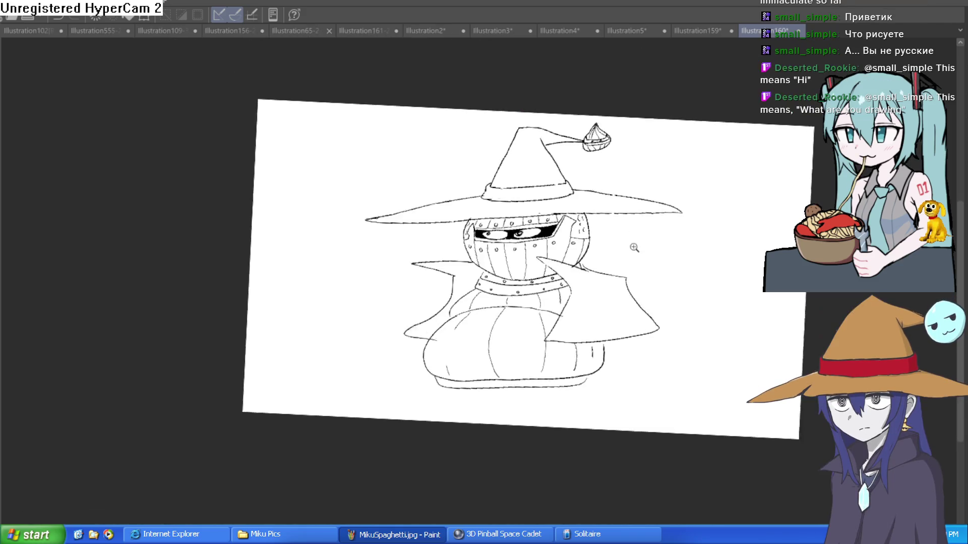
# Step: Beside the cloak, draw a pointed witch-hat cone with a pompom tip, discarding a stray stroke
pyautogui.moveTo(690, 250); pyautogui.dragTo(687, 231)
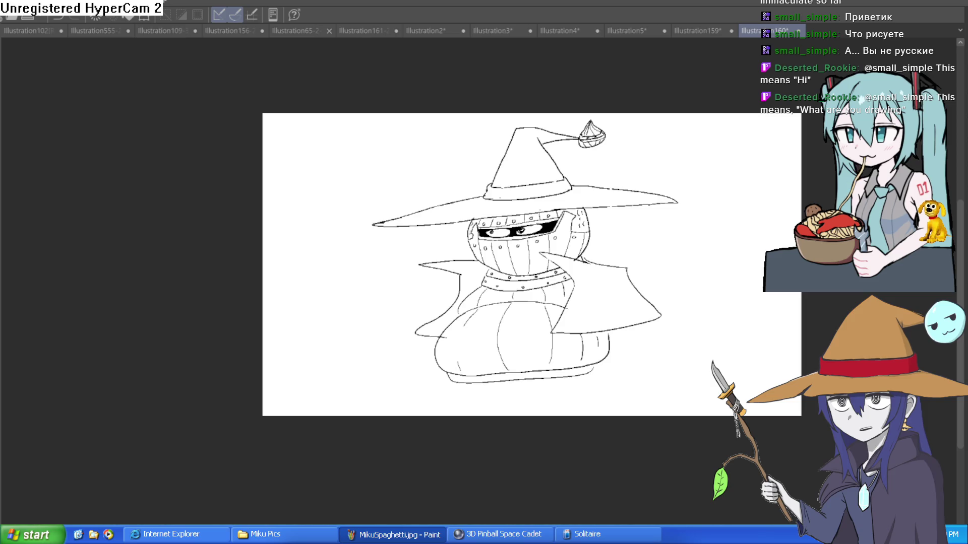
pyautogui.scroll(3, 367, 328)
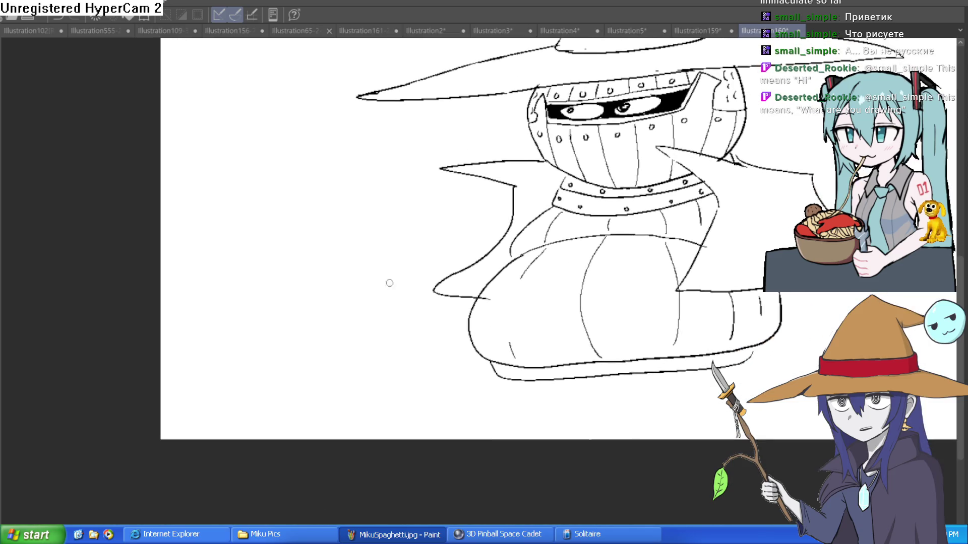
pyautogui.moveTo(269, 277)
pyautogui.mouseDown()
pyautogui.moveTo(426, 272)
pyautogui.moveTo(361, 250)
pyautogui.mouseUp()
pyautogui.moveTo(258, 272)
pyautogui.mouseDown()
pyautogui.moveTo(322, 255)
pyautogui.moveTo(394, 254)
pyautogui.moveTo(308, 258)
pyautogui.moveTo(373, 250)
pyautogui.moveTo(366, 217)
pyautogui.mouseUp()
pyautogui.hotkey('ctrl', 'z')
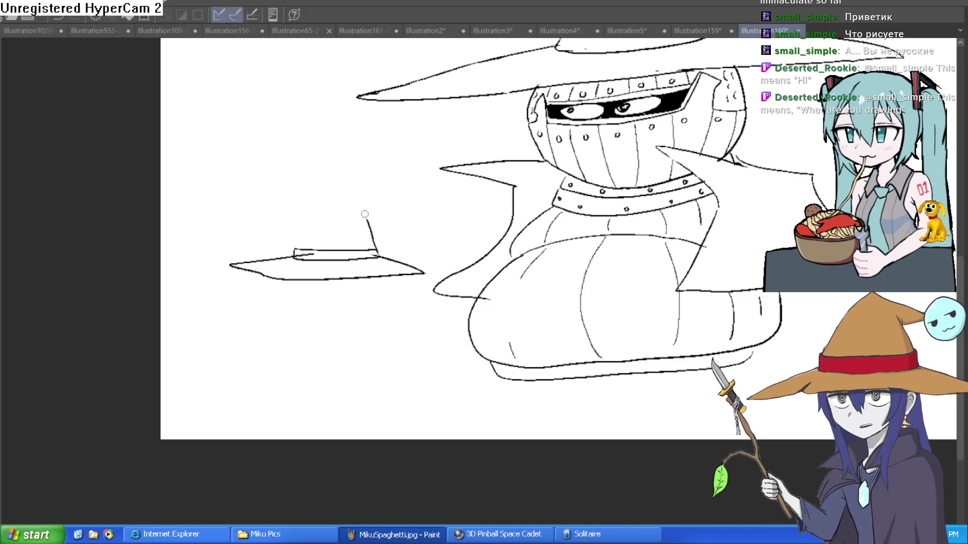
pyautogui.moveTo(297, 247)
pyautogui.mouseDown()
pyautogui.moveTo(338, 168)
pyautogui.moveTo(268, 201)
pyautogui.mouseUp()
pyautogui.moveTo(305, 229)
pyautogui.mouseDown()
pyautogui.moveTo(313, 205)
pyautogui.moveTo(273, 209)
pyautogui.moveTo(237, 198)
pyautogui.moveTo(275, 201)
pyautogui.mouseUp()
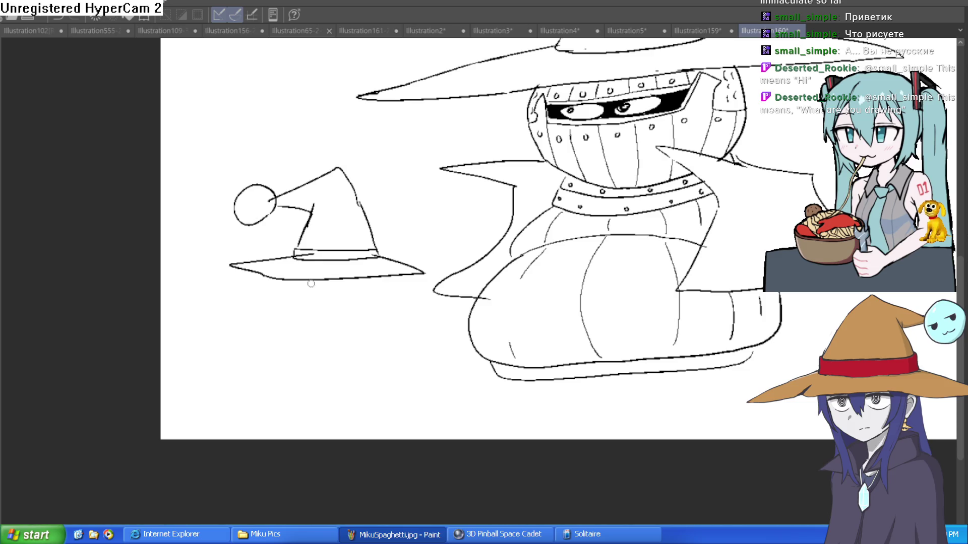
# Step: Draw the companion's face outline, two eyes, a raised hand, and mouth, jaw and neck lines
pyautogui.moveTo(296, 284); pyautogui.dragTo(379, 281)
pyautogui.press('-')
pyautogui.press('-')
pyautogui.press('-')
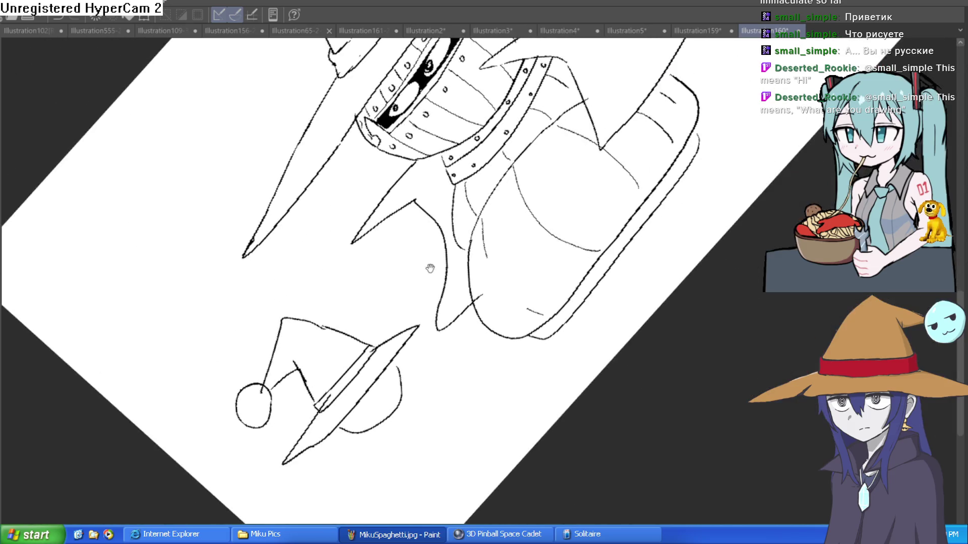
pyautogui.scroll(5, 406, 262)
pyautogui.moveTo(397, 285)
pyautogui.mouseDown()
pyautogui.moveTo(364, 347)
pyautogui.moveTo(398, 292)
pyautogui.mouseUp()
pyautogui.moveTo(365, 343)
pyautogui.mouseDown()
pyautogui.moveTo(355, 363)
pyautogui.moveTo(388, 336)
pyautogui.moveTo(372, 384)
pyautogui.moveTo(406, 327)
pyautogui.moveTo(393, 376)
pyautogui.mouseUp()
pyautogui.moveTo(422, 322)
pyautogui.mouseDown()
pyautogui.moveTo(444, 310)
pyautogui.moveTo(444, 323)
pyautogui.moveTo(527, 336)
pyautogui.moveTo(431, 452)
pyautogui.mouseUp()
pyautogui.moveTo(379, 405)
pyautogui.mouseDown()
pyautogui.moveTo(410, 395)
pyautogui.moveTo(448, 432)
pyautogui.moveTo(389, 486)
pyautogui.moveTo(347, 415)
pyautogui.moveTo(427, 366)
pyautogui.moveTo(625, 305)
pyautogui.moveTo(636, 318)
pyautogui.moveTo(650, 275)
pyautogui.moveTo(642, 303)
pyautogui.mouseUp()
pyautogui.scroll(-5, 625, 305)
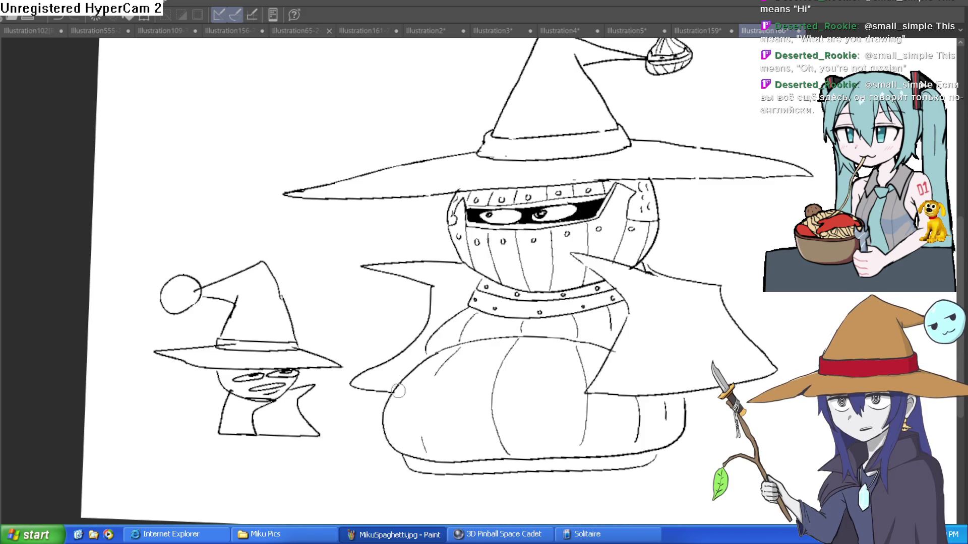
pyautogui.scroll(-3, 497, 328)
pyautogui.scroll(2, 575, 308)
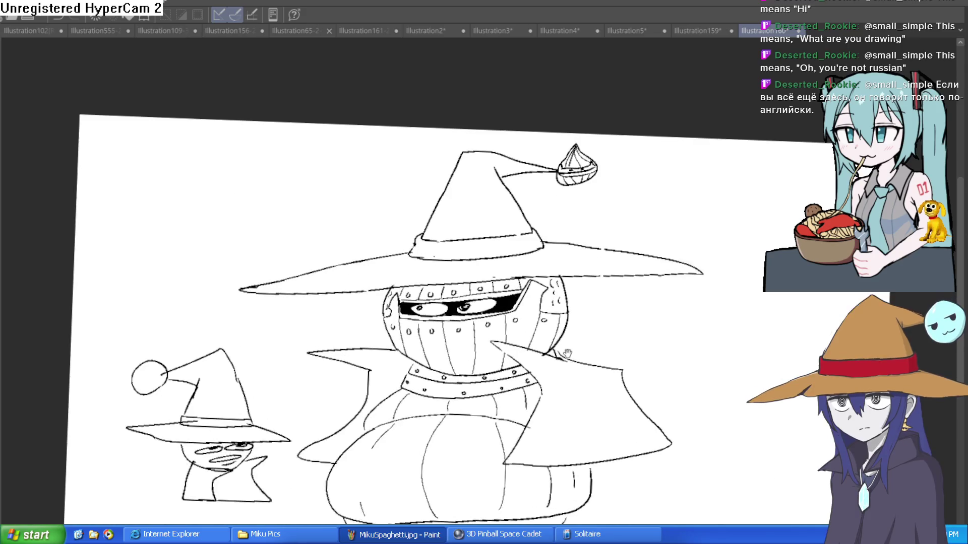
pyautogui.moveTo(575, 308); pyautogui.dragTo(579, 290)
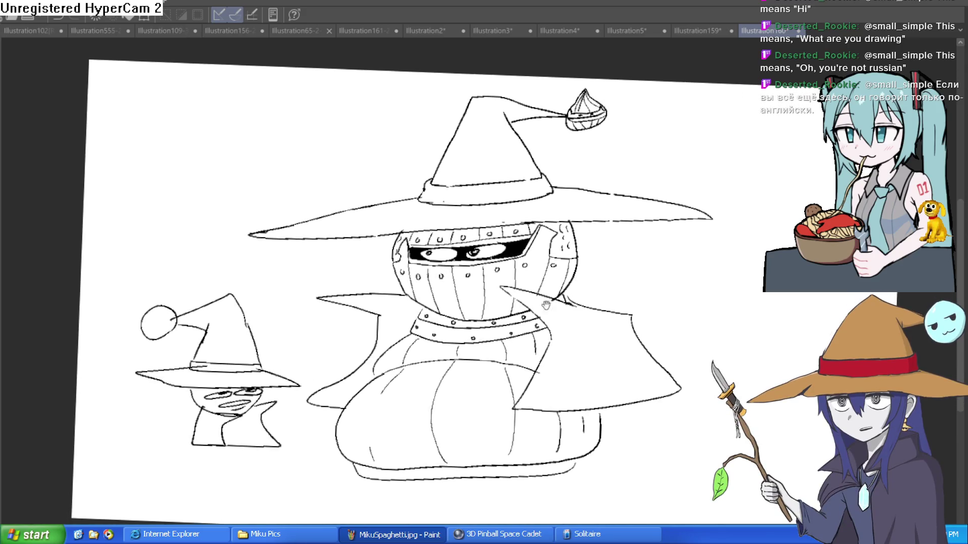
pyautogui.moveTo(274, 437); pyautogui.dragTo(525, 287)
pyautogui.scroll(4, 524, 288)
pyautogui.moveTo(627, 267); pyautogui.dragTo(584, 333)
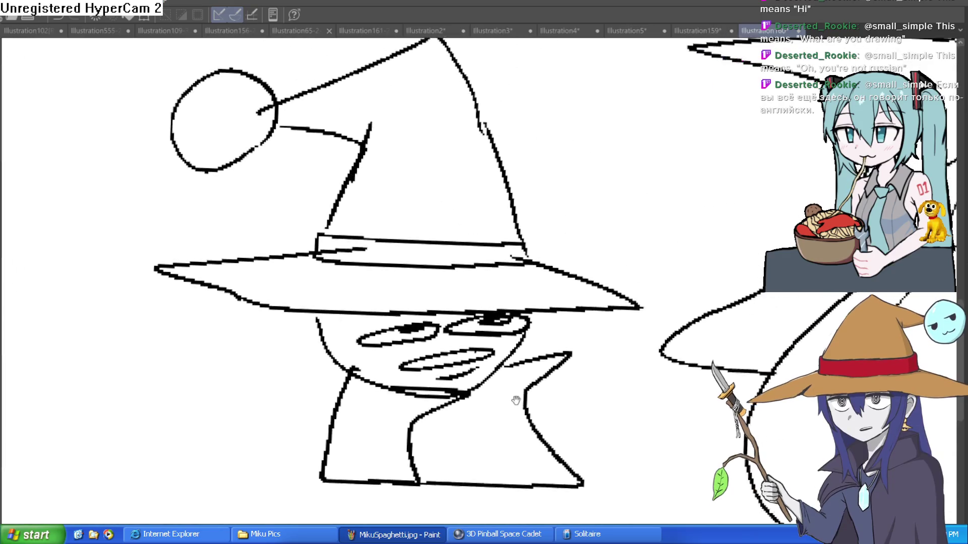
pyautogui.scroll(-2, 585, 334)
pyautogui.scroll(-3, 674, 304)
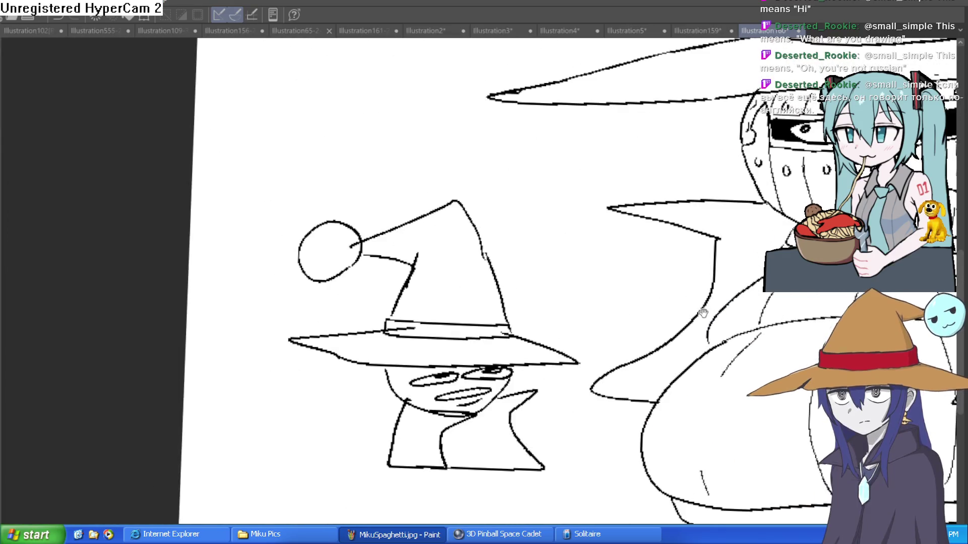
pyautogui.scroll(-3, 543, 310)
pyautogui.moveTo(638, 285)
pyautogui.mouseDown()
pyautogui.moveTo(686, 265)
pyautogui.moveTo(615, 240)
pyautogui.mouseUp()
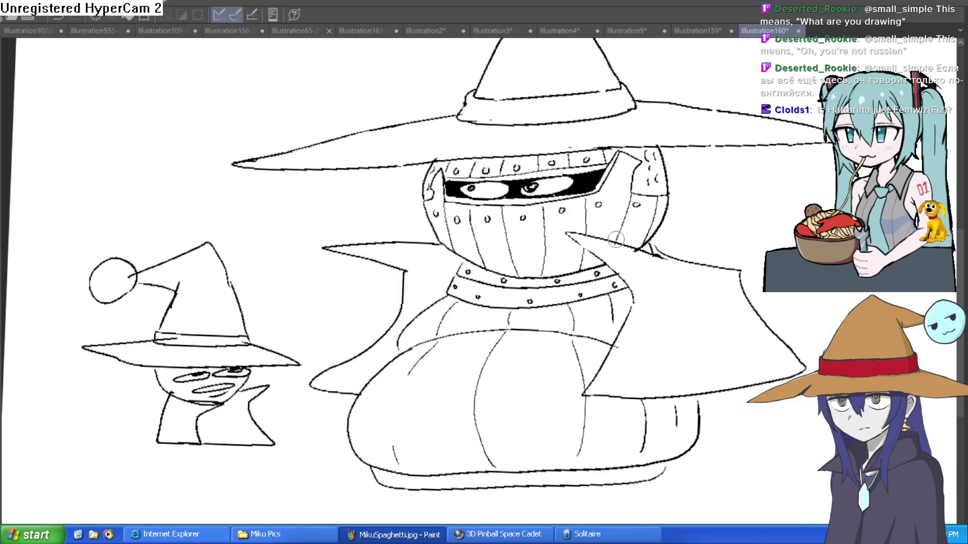
pyautogui.moveTo(728, 262); pyautogui.dragTo(693, 258)
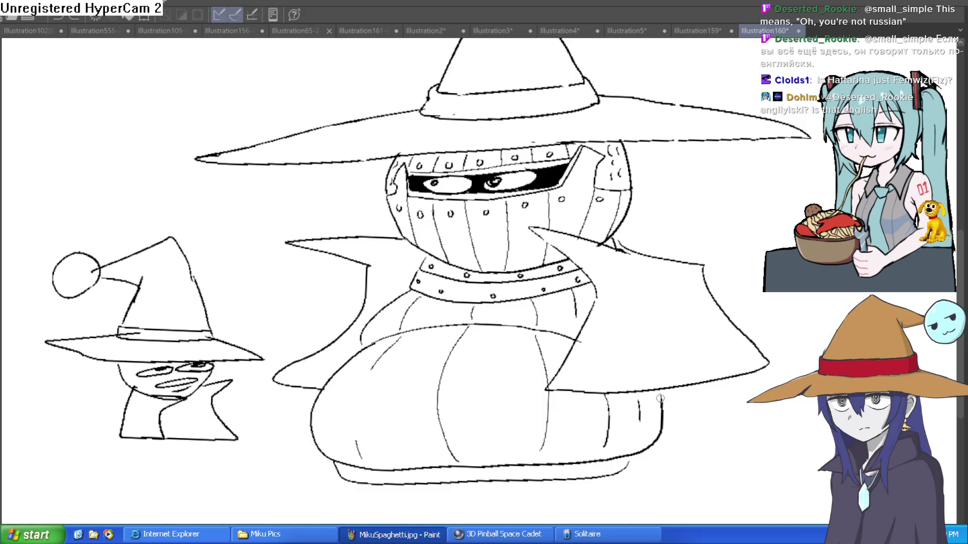
# Step: Fill the lower and upper body sections of the armored figure with flat grey
pyautogui.click(624, 443)
pyautogui.click(478, 474)
pyautogui.click(383, 403)
pyautogui.click(559, 353)
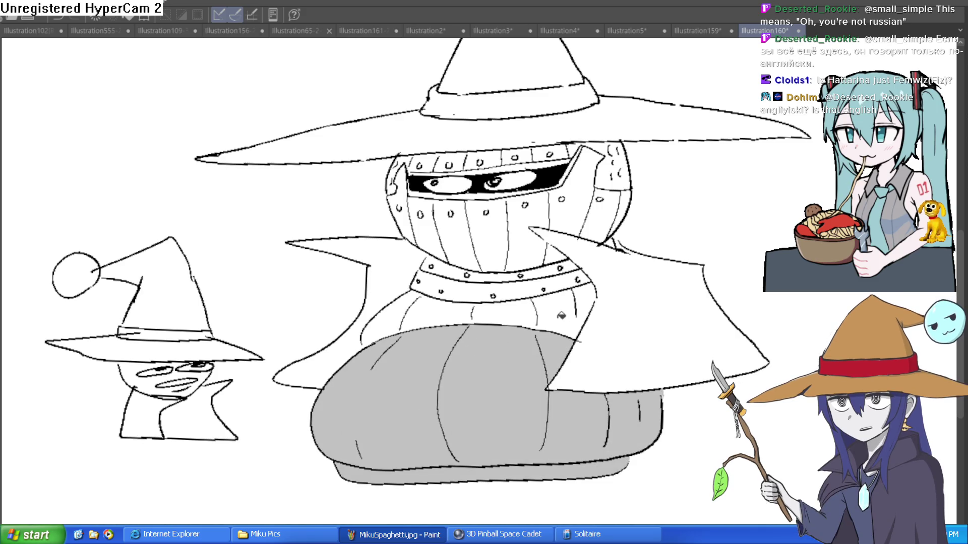
pyautogui.click(559, 317)
pyautogui.click(518, 309)
pyautogui.click(425, 305)
# Step: Fill the studded collar sections and the strip segments above it grey
pyautogui.click(398, 313)
pyautogui.click(463, 290)
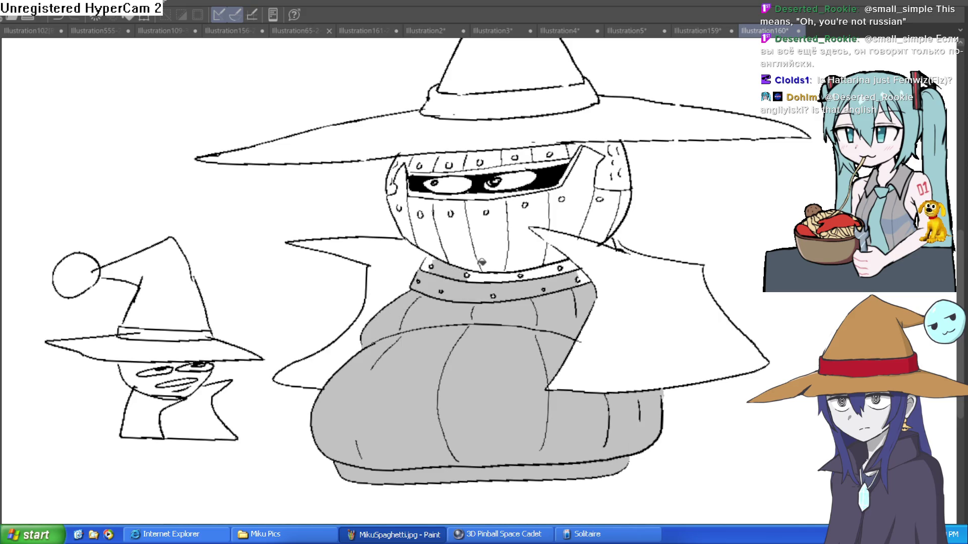
pyautogui.click(494, 272)
pyautogui.click(542, 268)
pyautogui.click(572, 262)
pyautogui.click(584, 273)
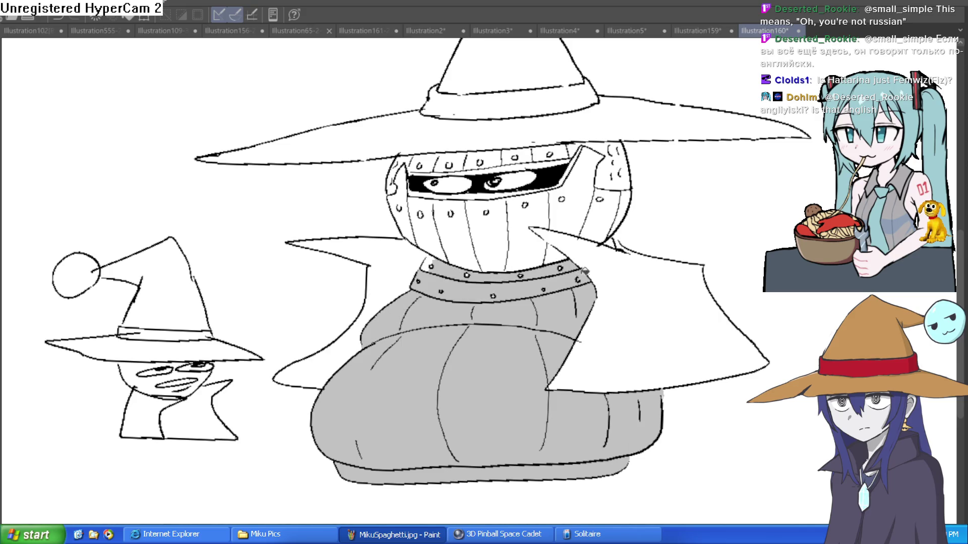
# Step: Fill the left helmet segments and the riveted top band segments grey
pyautogui.click(430, 257)
pyautogui.click(456, 243)
pyautogui.click(439, 238)
pyautogui.click(402, 218)
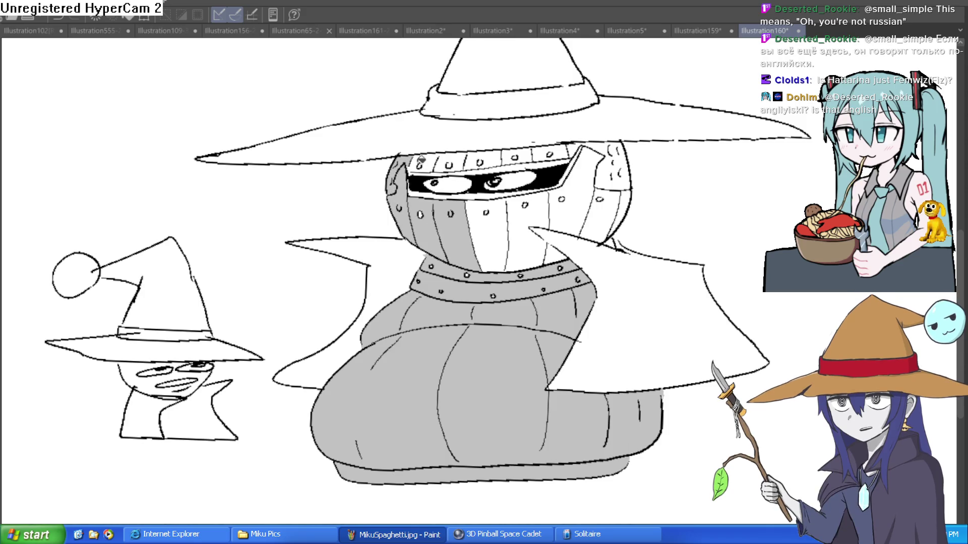
pyautogui.click(426, 162)
pyautogui.click(449, 162)
pyautogui.click(482, 159)
pyautogui.click(516, 156)
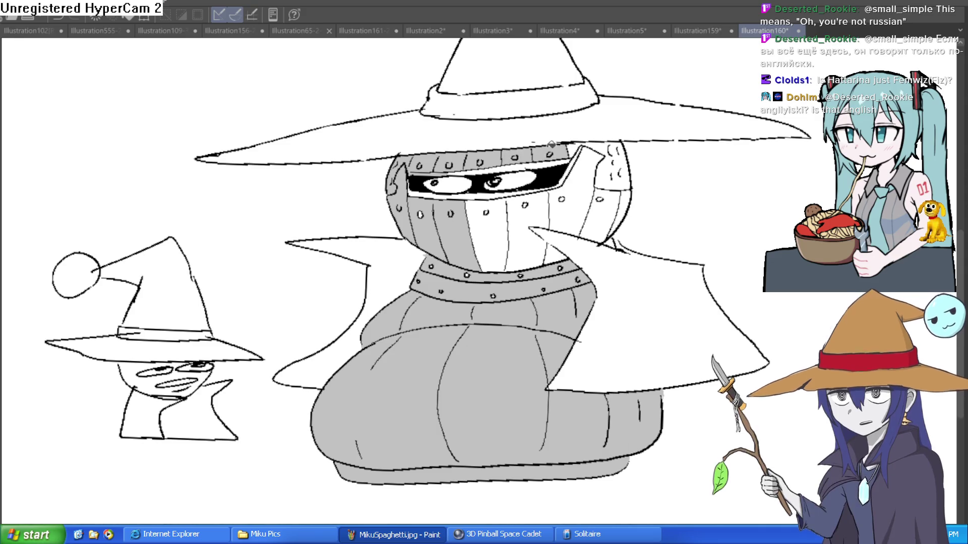
# Step: Fill the right and central helmet segments grey, undoing a trial navy fill on the cape
pyautogui.click(587, 169)
pyautogui.click(620, 166)
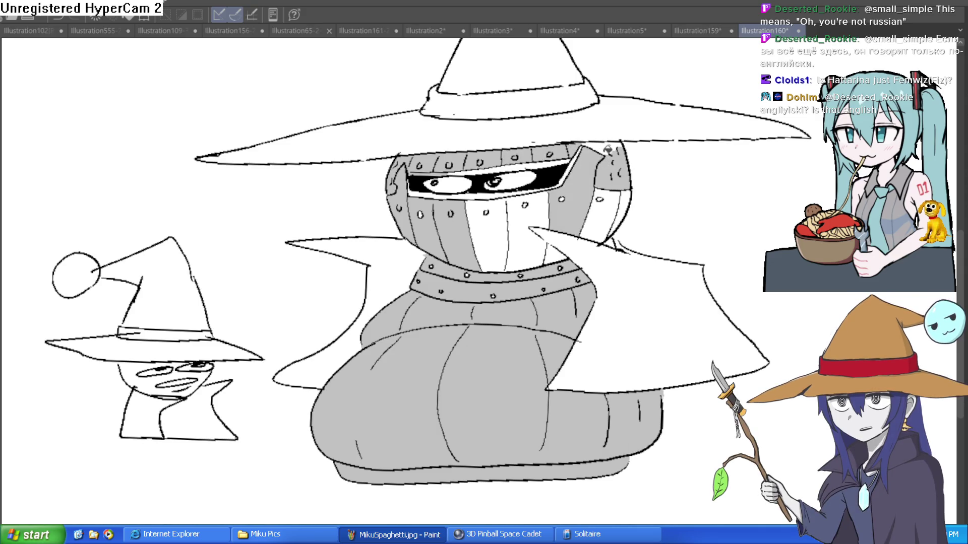
pyautogui.click(603, 207)
pyautogui.click(622, 207)
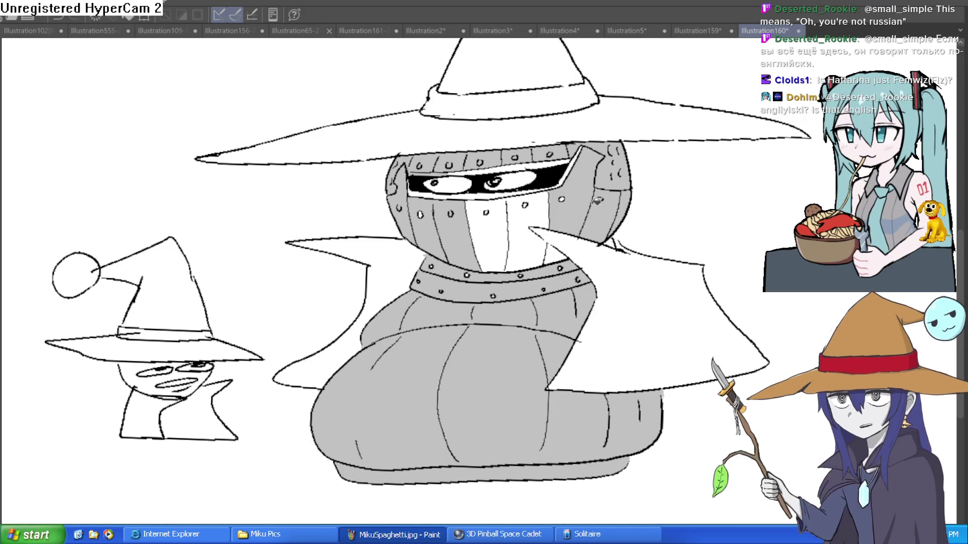
pyautogui.click(538, 216)
pyautogui.click(504, 235)
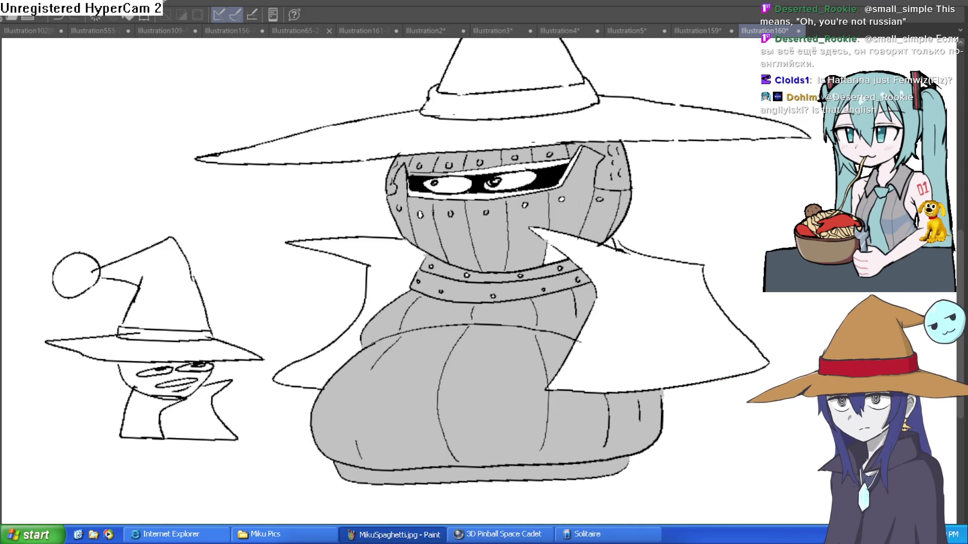
pyautogui.click(638, 300)
pyautogui.hotkey('ctrl', 'z')
# Step: Fill the right and left halves of the cape with purple
pyautogui.click(539, 349)
pyautogui.click(364, 282)
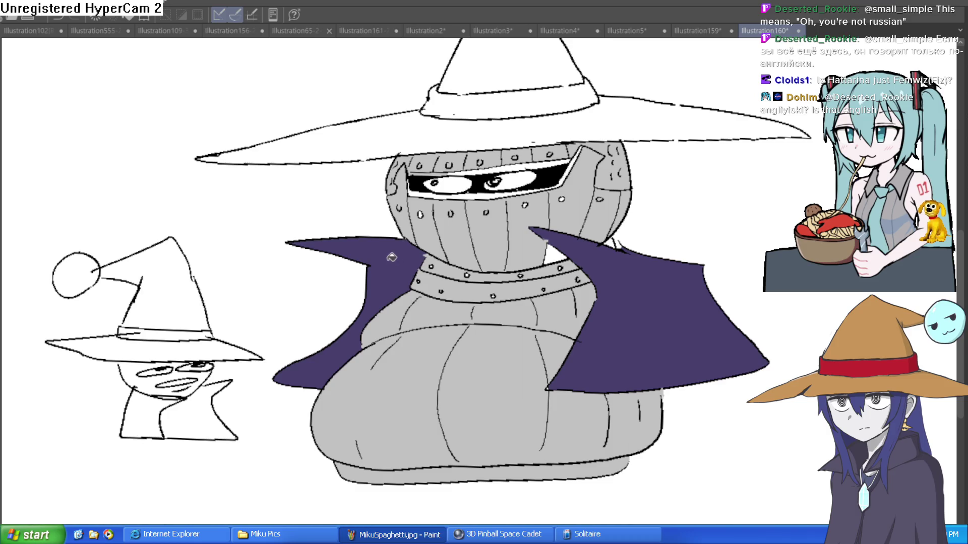
pyautogui.scroll(-3, 728, 230)
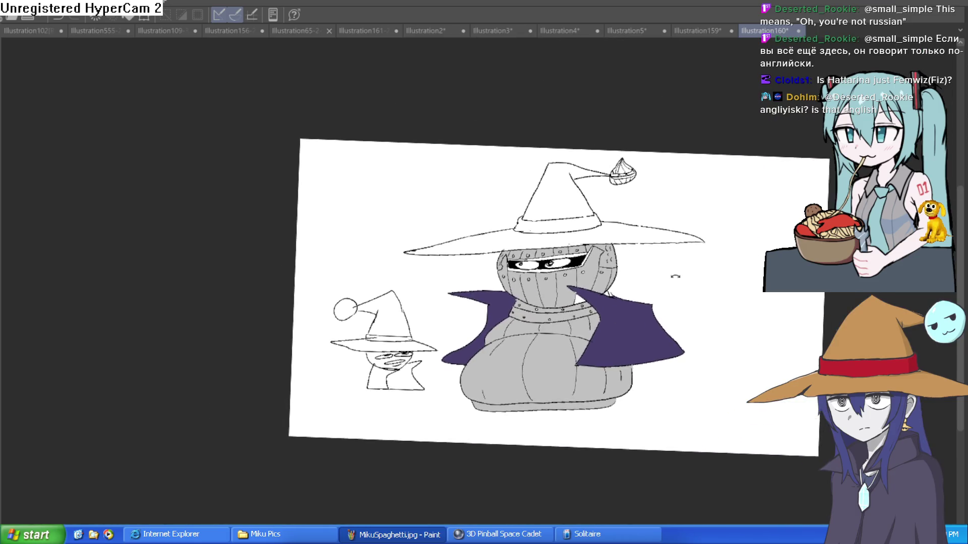
pyautogui.scroll(1, 606, 282)
pyautogui.scroll(1, 609, 277)
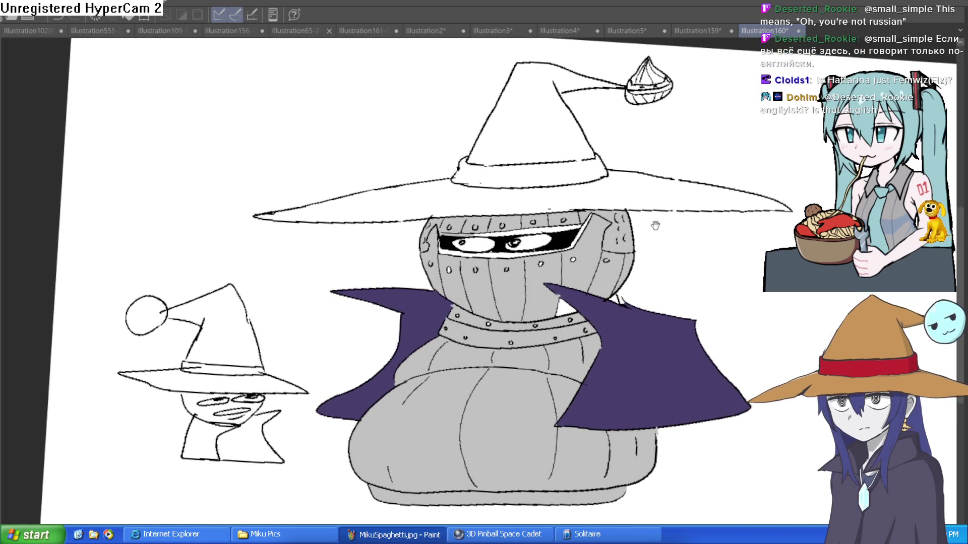
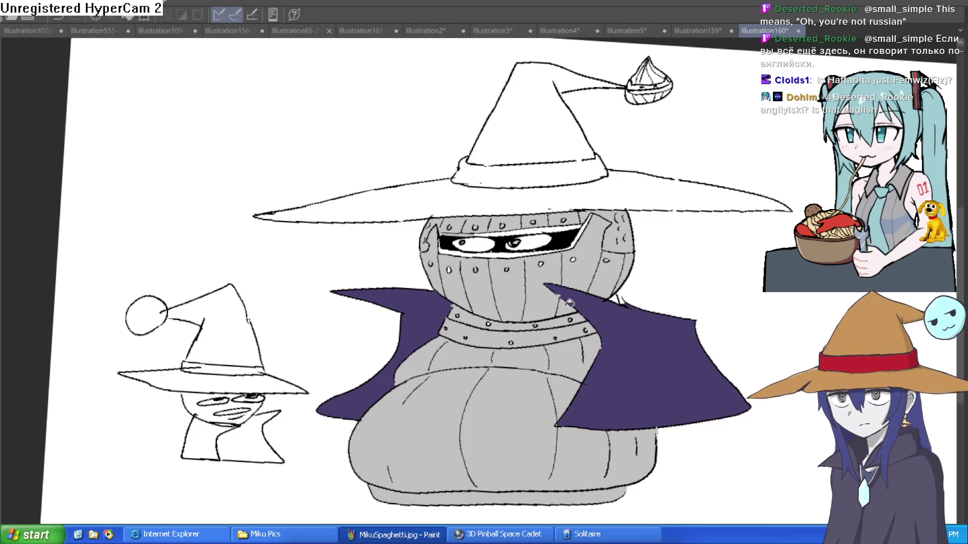
# Step: Zoom in on the helmet and draw a green wavy line across its lower half
pyautogui.moveTo(702, 405); pyautogui.dragTo(655, 391)
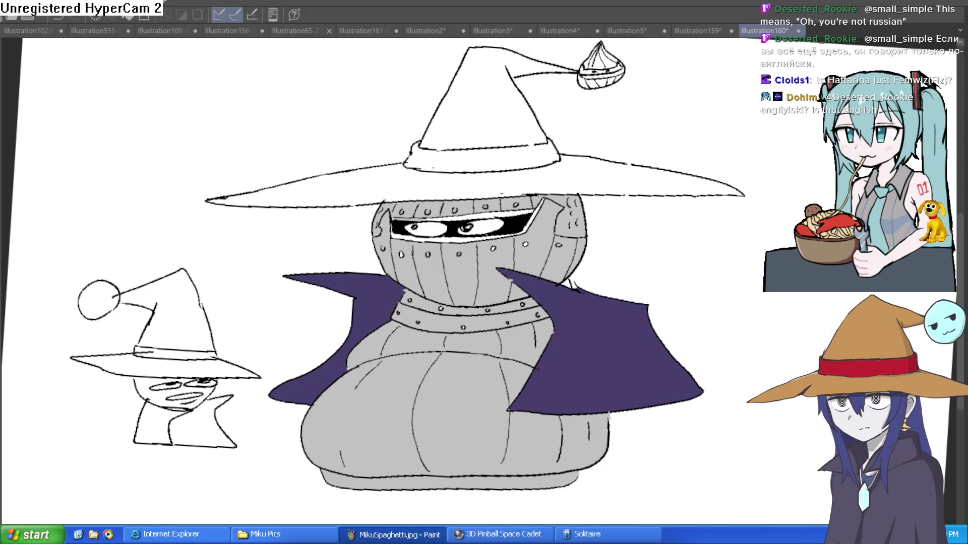
pyautogui.click(494, 296)
pyautogui.click(493, 296)
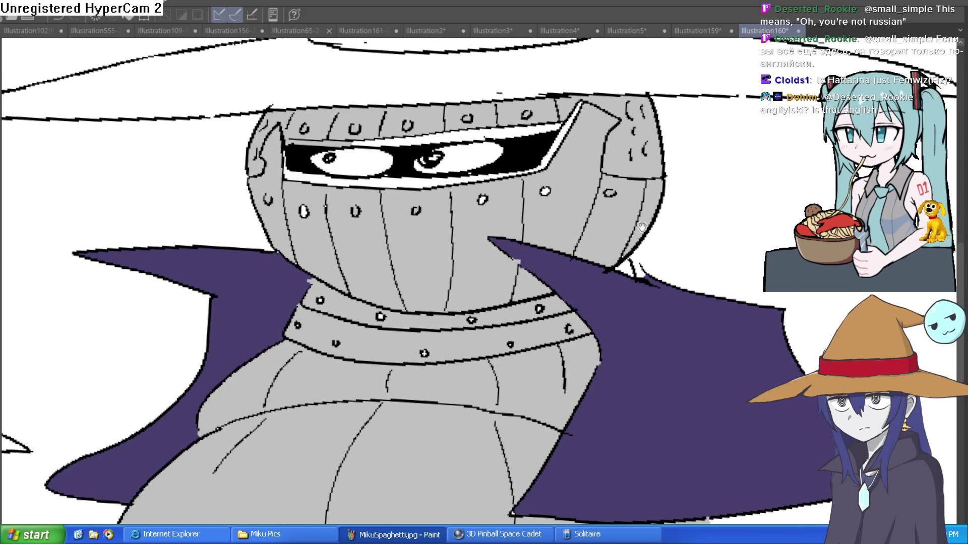
pyautogui.click(494, 297)
pyautogui.moveTo(653, 216)
pyautogui.mouseDown()
pyautogui.moveTo(630, 234)
pyautogui.moveTo(595, 240)
pyautogui.moveTo(585, 230)
pyautogui.moveTo(386, 262)
pyautogui.moveTo(291, 250)
pyautogui.mouseUp()
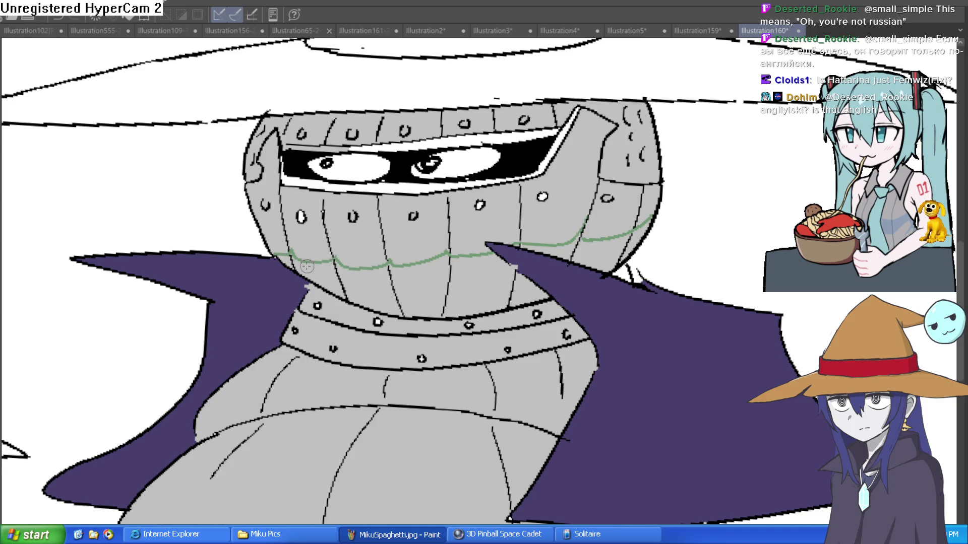
# Step: Fill the eight helmet sections below the green line with pale green-grey
pyautogui.click(308, 266)
pyautogui.click(371, 287)
pyautogui.click(416, 290)
pyautogui.click(476, 281)
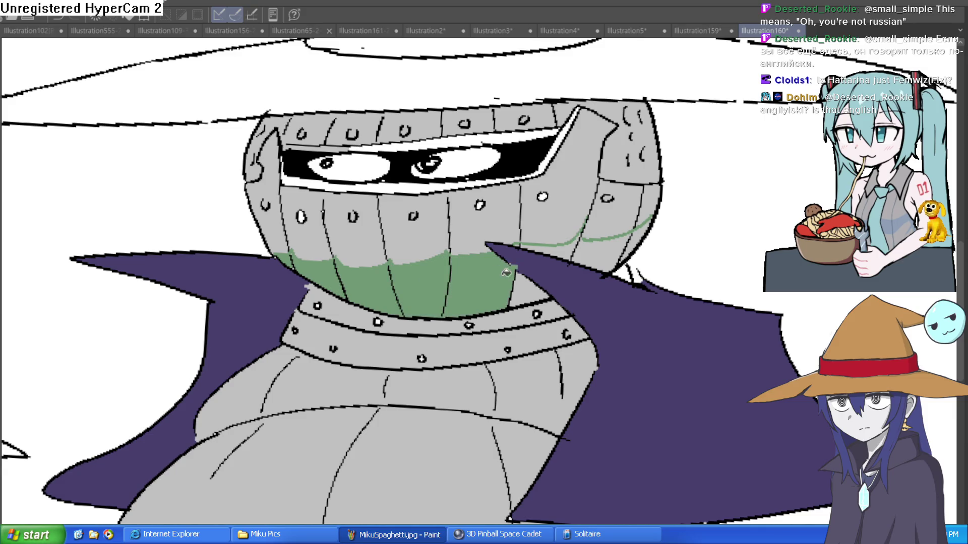
pyautogui.click(554, 246)
pyautogui.click(528, 291)
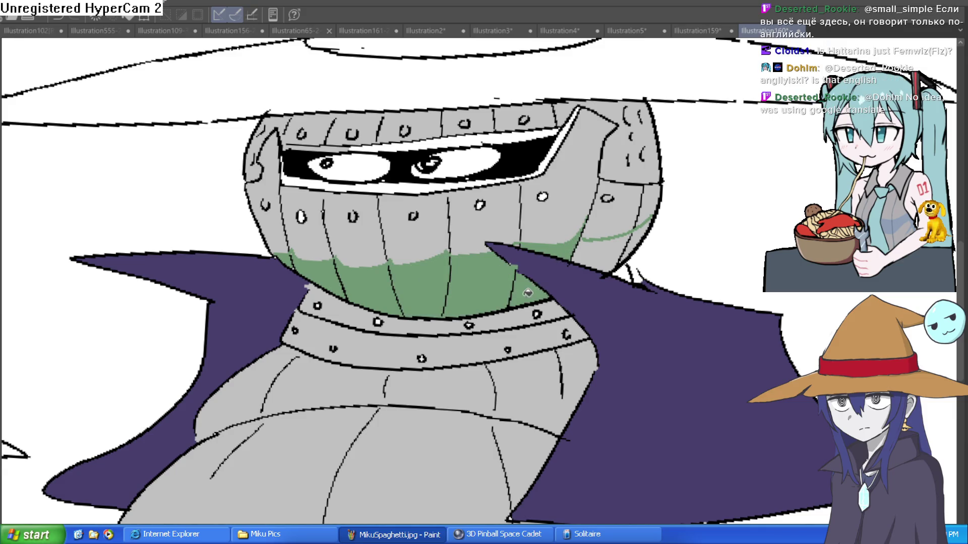
pyautogui.click(596, 254)
pyautogui.click(638, 235)
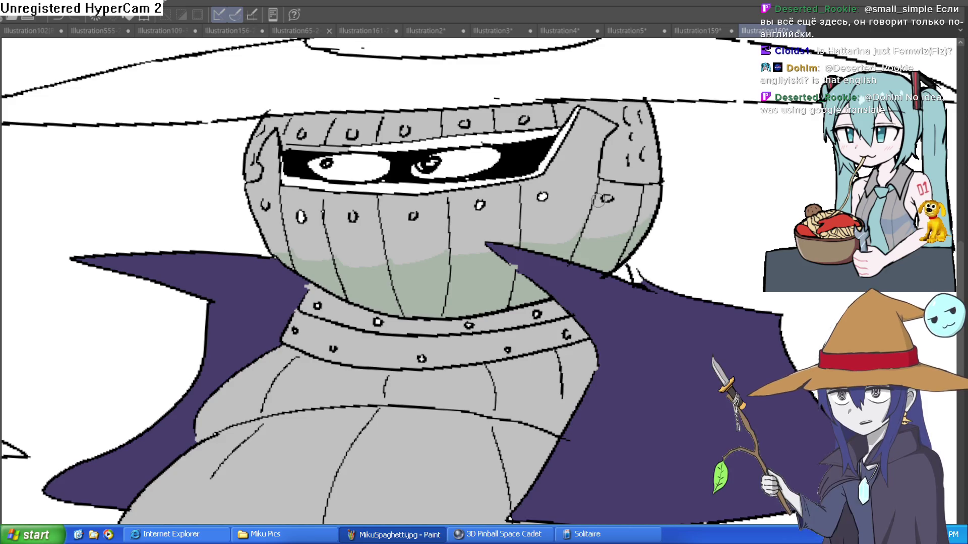
# Step: Fill the riveted collar band pale green-grey, then zoom out to the whole drawing
pyautogui.click(499, 329)
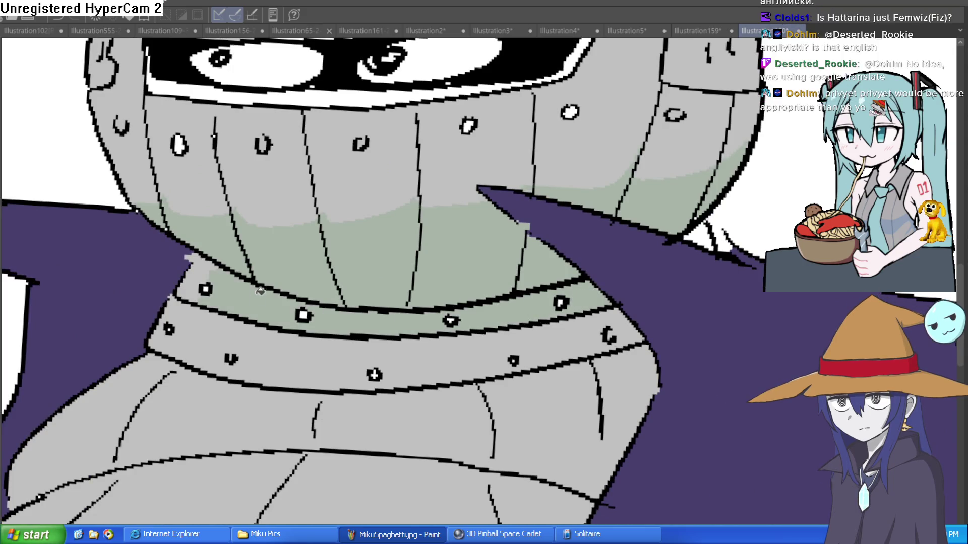
pyautogui.click(218, 334)
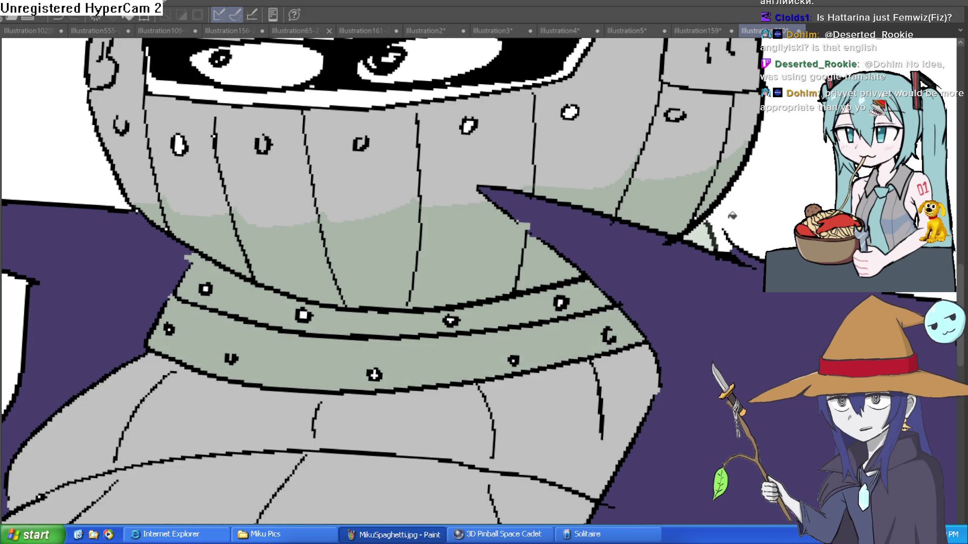
pyautogui.scroll(-3, 683, 273)
pyautogui.scroll(-2, 683, 273)
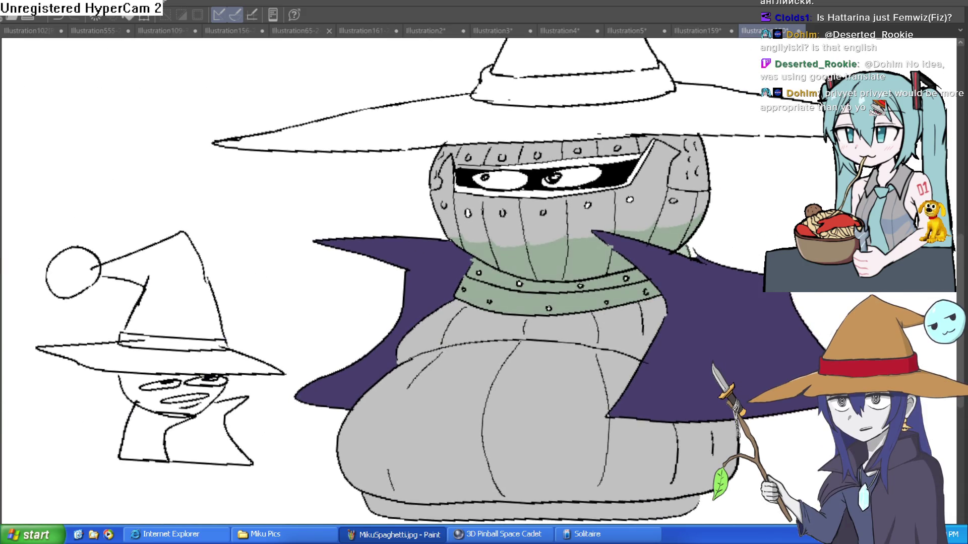
# Step: Fill the rim strips around the eye slit dark grey, redoing one wrong fill
pyautogui.scroll(1, 813, 54)
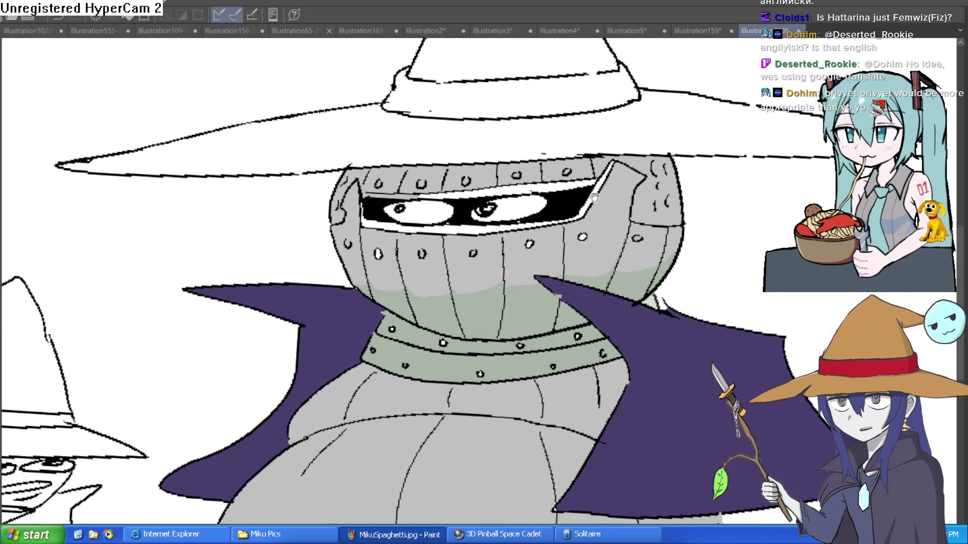
pyautogui.scroll(1, 813, 54)
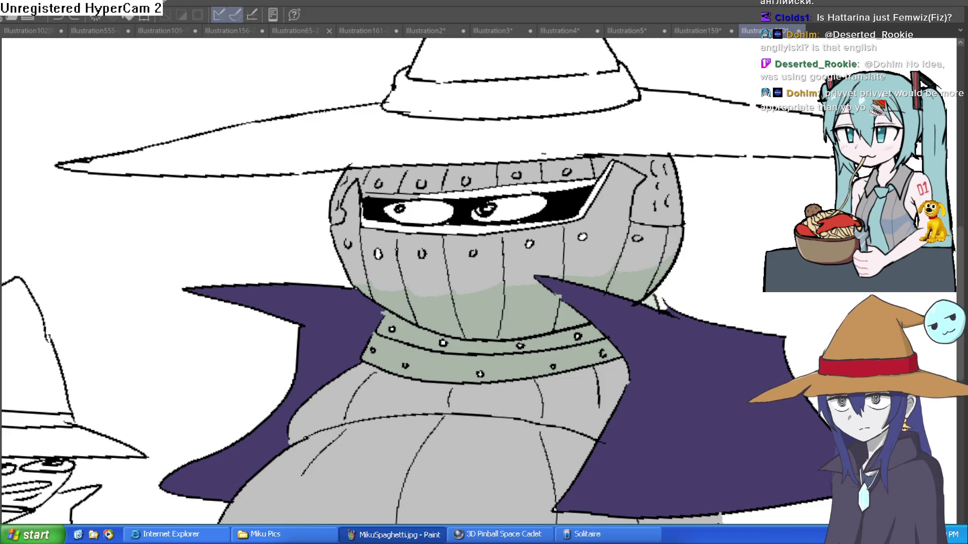
pyautogui.click(482, 235)
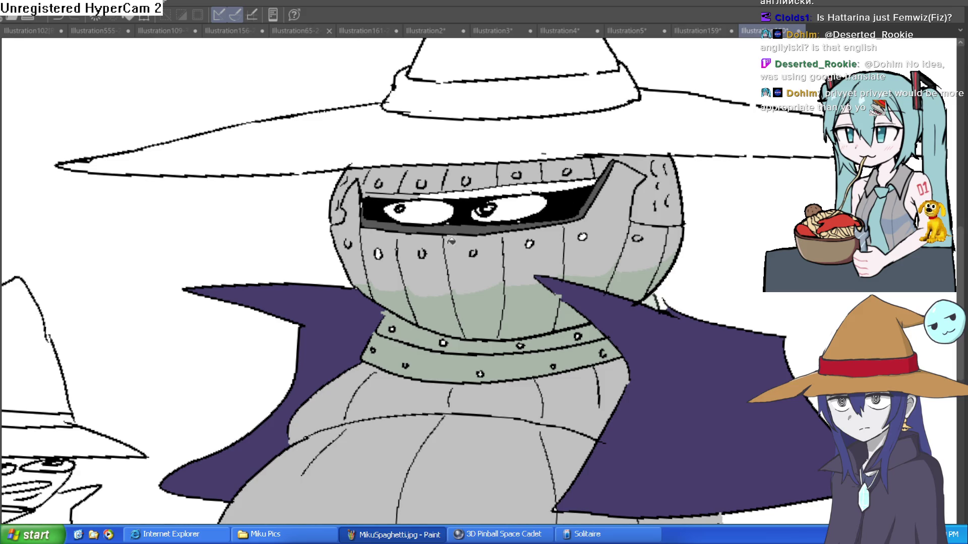
pyautogui.hotkey('ctrl', 'z')
pyautogui.click(563, 203)
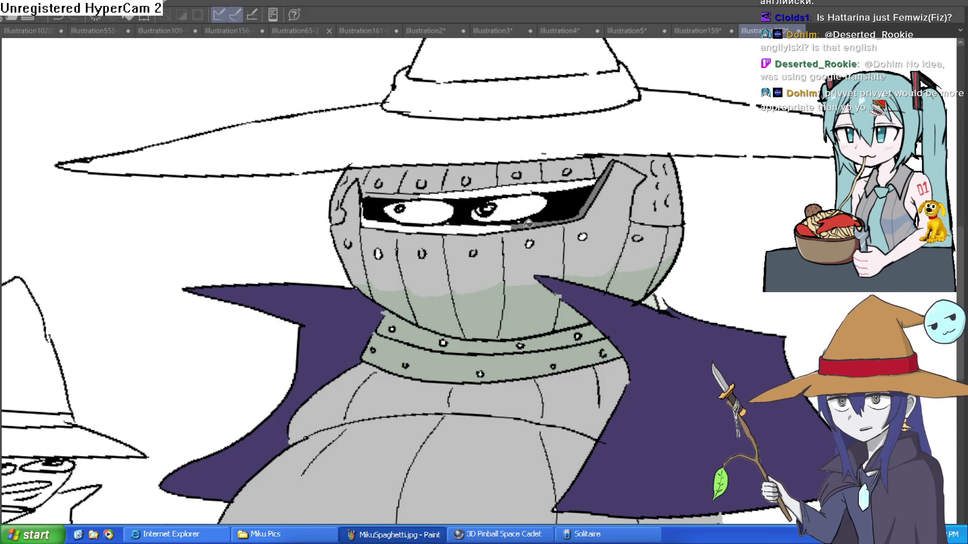
pyautogui.click(454, 223)
pyautogui.click(469, 190)
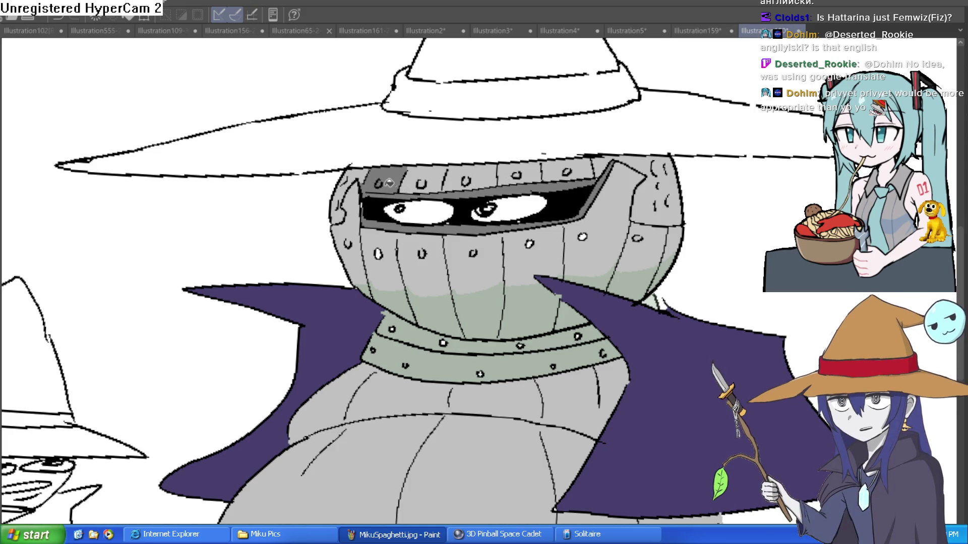
# Step: Brush dark grey over the white gaps at the eye slit's corner
pyautogui.scroll(3, 366, 194)
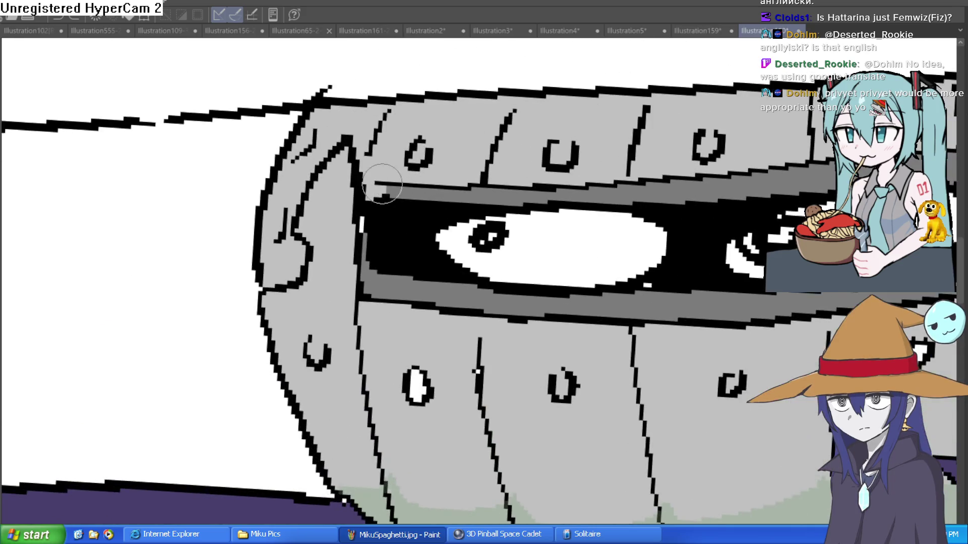
pyautogui.moveTo(370, 195)
pyautogui.mouseDown()
pyautogui.moveTo(384, 188)
pyautogui.moveTo(363, 233)
pyautogui.moveTo(390, 215)
pyautogui.mouseUp()
pyautogui.scroll(-3, 390, 215)
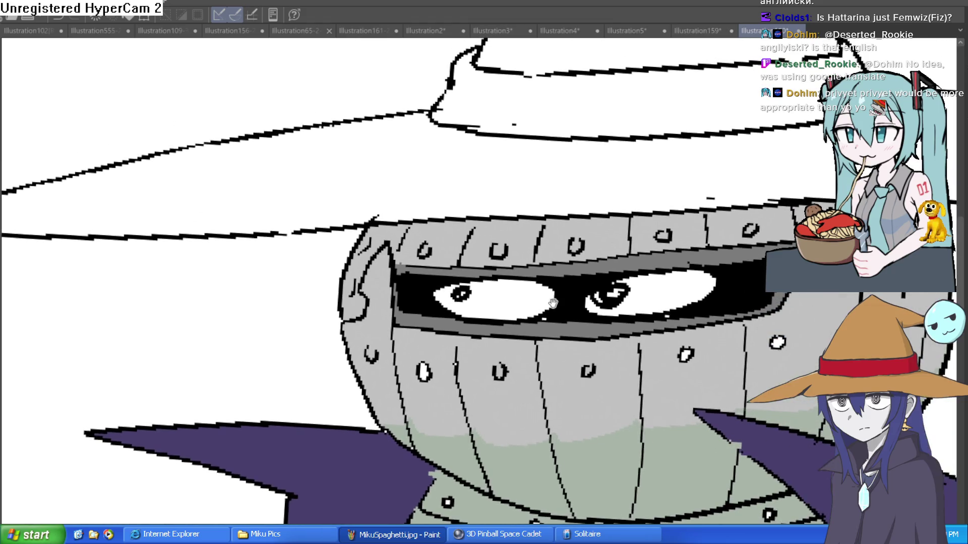
pyautogui.scroll(1, 552, 308)
pyautogui.scroll(-4, 551, 308)
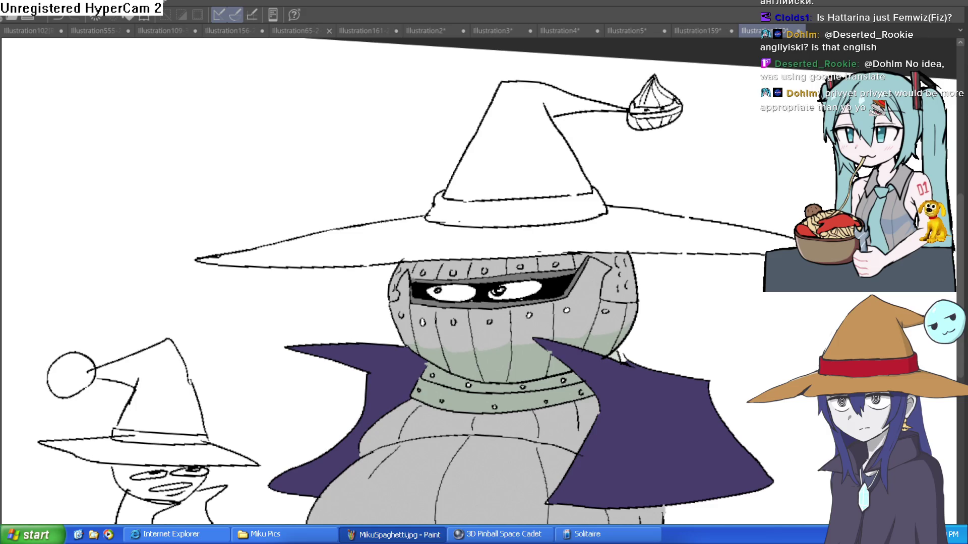
# Step: Fill the witch hat's brim brown, replacing a too-dark first fill
pyautogui.press('g')
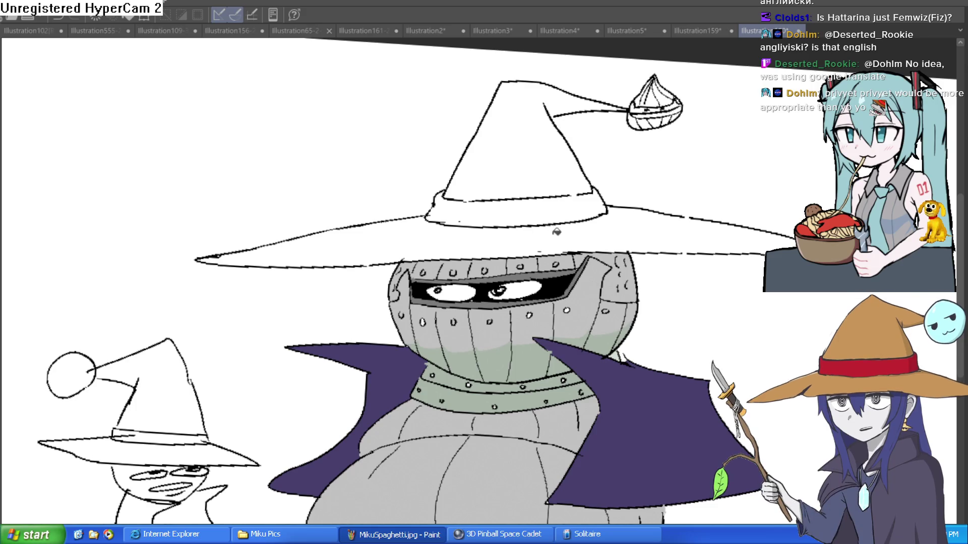
pyautogui.click(560, 228)
pyautogui.hotkey('ctrl', 'z')
pyautogui.click(577, 226)
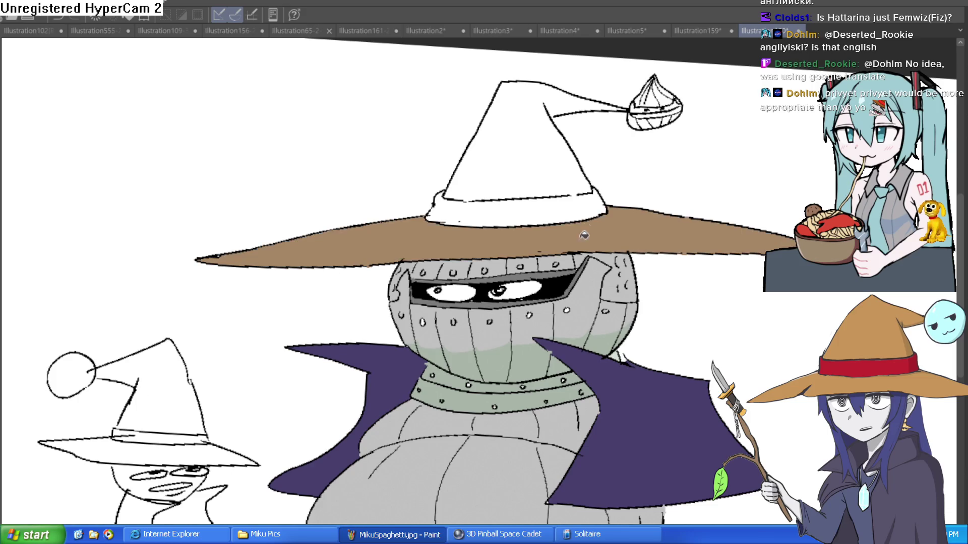
# Step: Fill the hat's crown brown, undoing two misplaced fills, leaving the band white
pyautogui.click(579, 186)
pyautogui.hotkey('ctrl', 'z')
pyautogui.click(562, 159)
pyautogui.hotkey('ctrl', 'z')
pyautogui.click(569, 177)
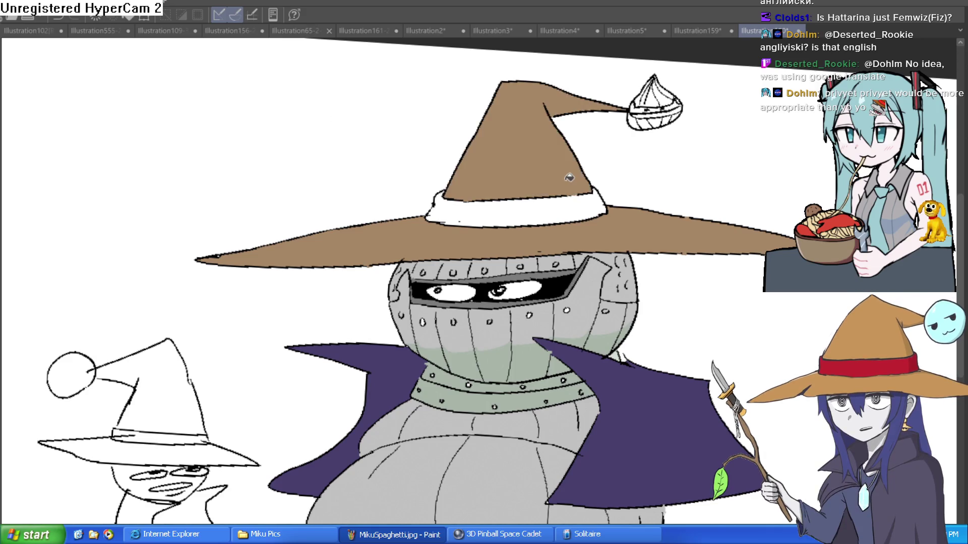
pyautogui.moveTo(642, 180); pyautogui.dragTo(630, 265)
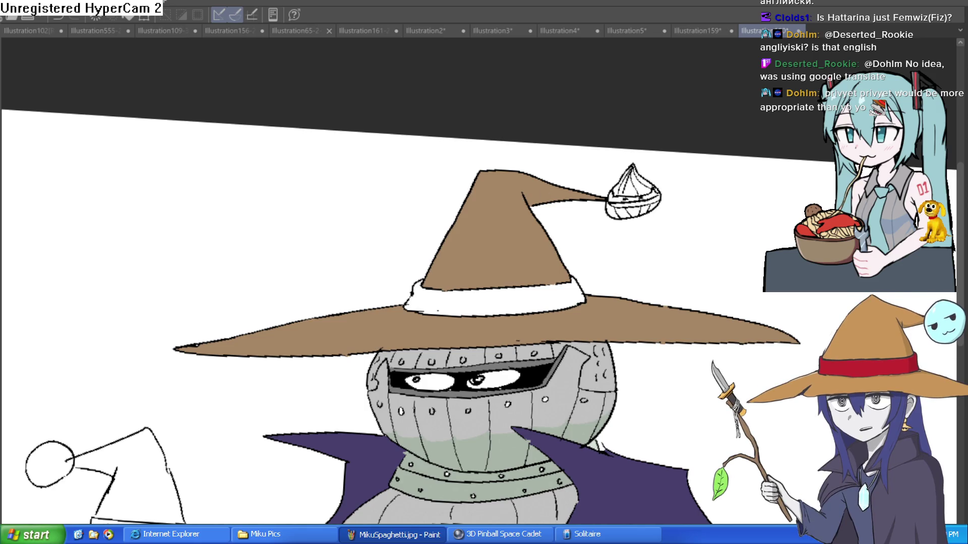
pyautogui.scroll(3, 655, 204)
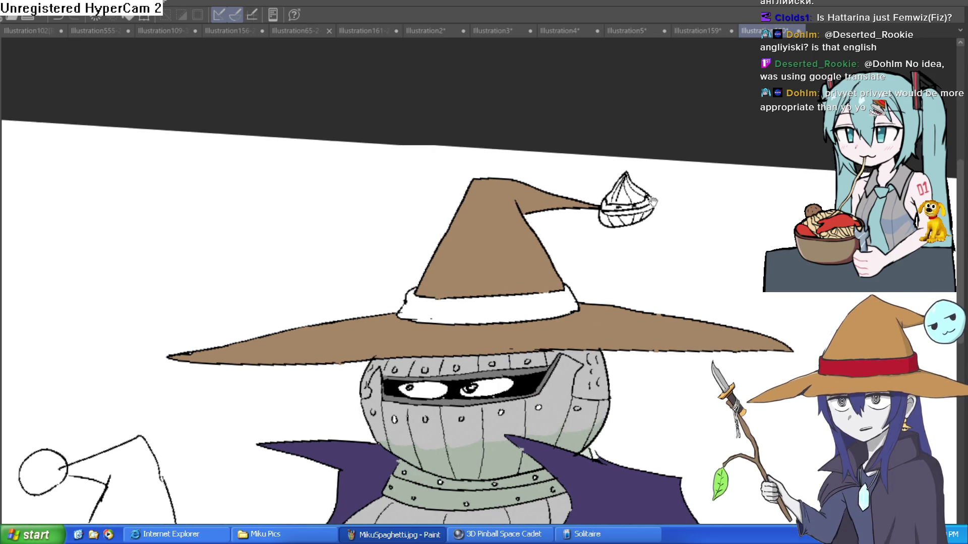
# Step: Fill all the top and bottom segments of the hat-tip pom-pom grey
pyautogui.moveTo(648, 200); pyautogui.dragTo(596, 249)
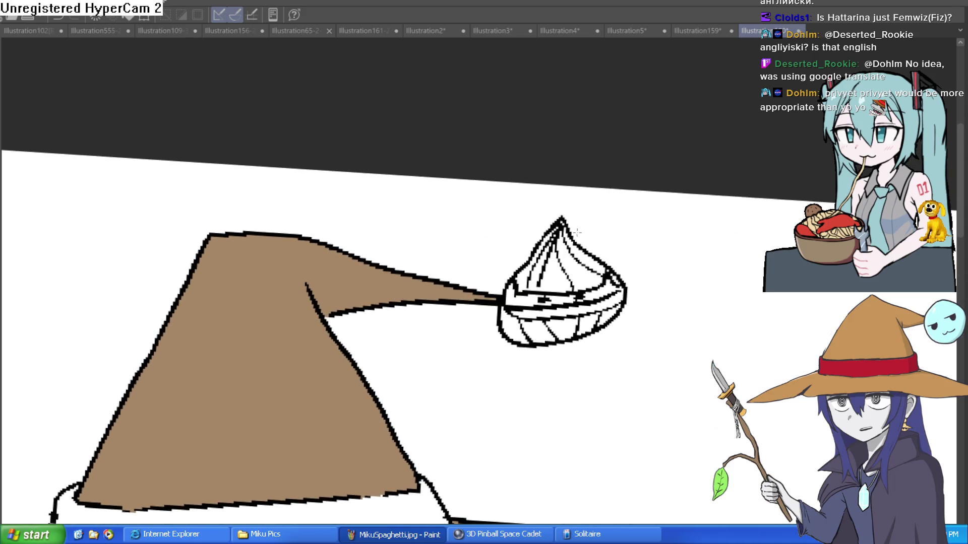
pyautogui.scroll(2, 594, 225)
pyautogui.click(587, 262)
pyautogui.click(542, 292)
pyautogui.click(507, 291)
pyautogui.click(499, 271)
pyautogui.click(543, 218)
pyautogui.click(506, 377)
pyautogui.click(481, 370)
pyautogui.click(544, 380)
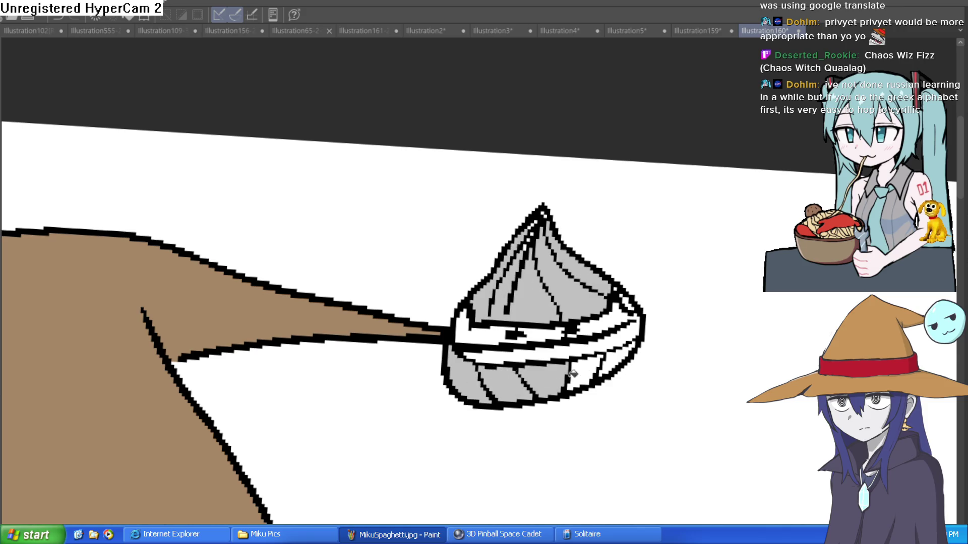
pyautogui.click(594, 365)
pyautogui.click(626, 354)
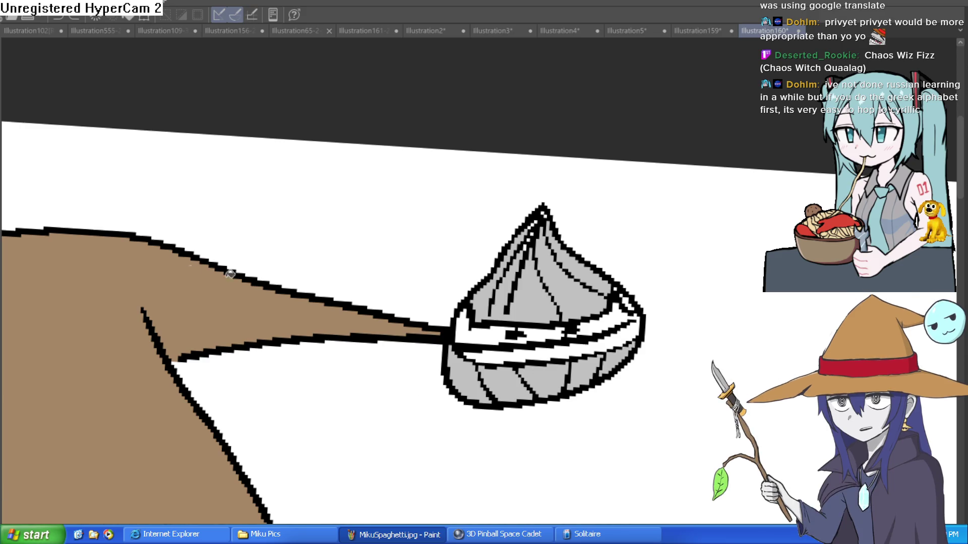
# Step: Fill the pom-pom's right-edge piece dark grey and its band strip light cyan
pyautogui.click(636, 322)
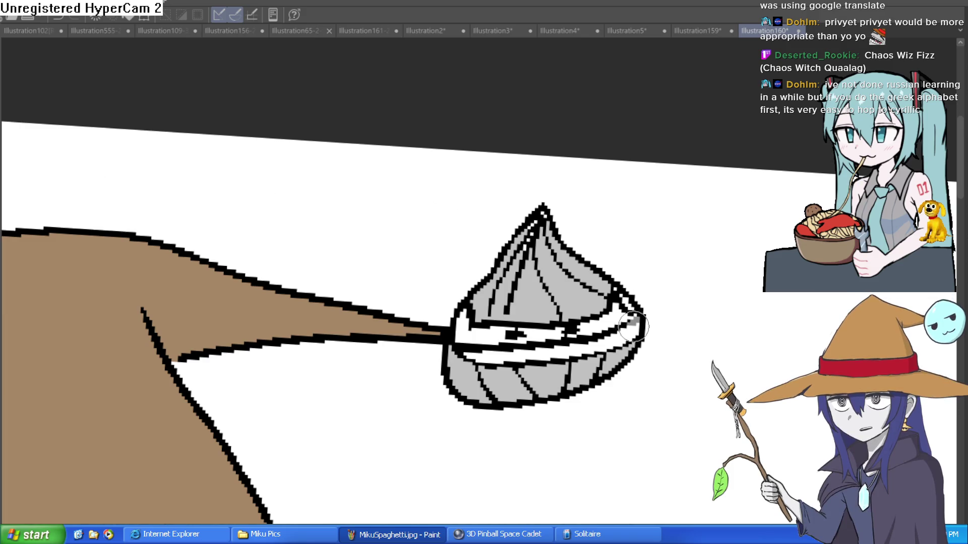
pyautogui.click(621, 336)
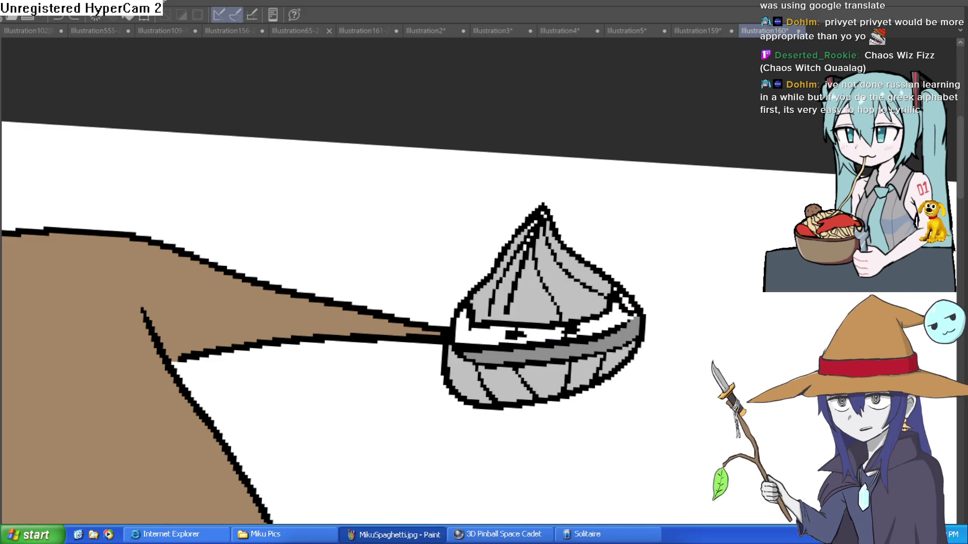
pyautogui.click(478, 327)
pyautogui.click(594, 322)
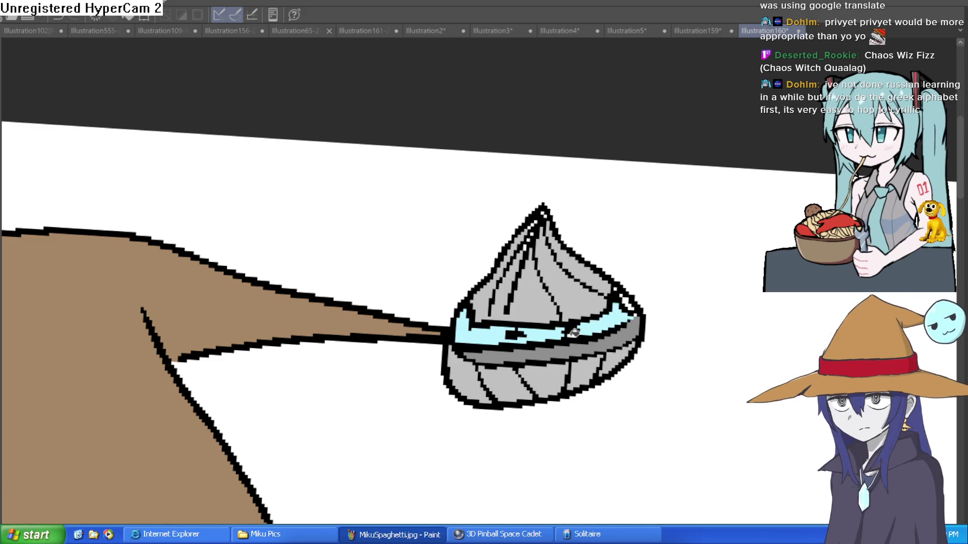
pyautogui.scroll(-5, 625, 309)
pyautogui.moveTo(704, 338); pyautogui.dragTo(690, 222)
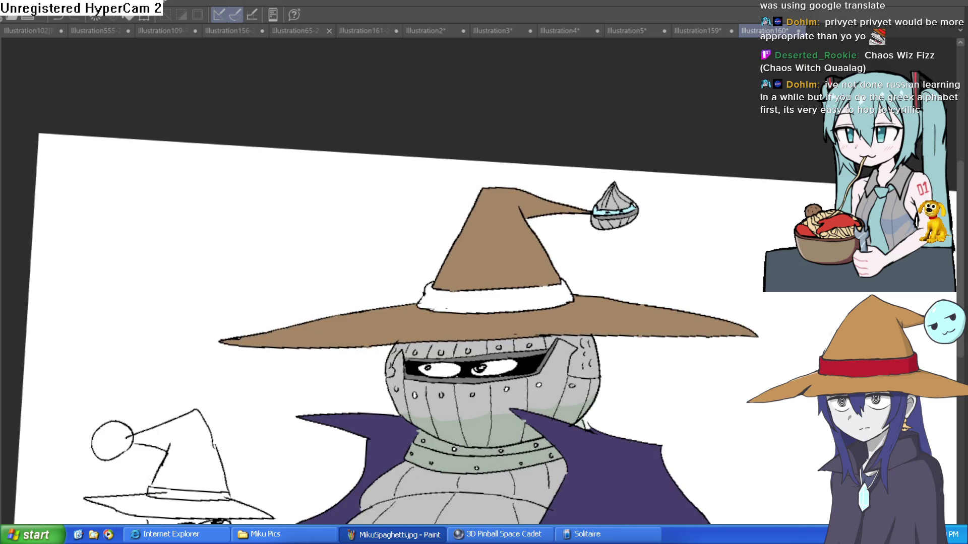
# Step: Fill the band around the brown witch hat red
pyautogui.click(518, 296)
pyautogui.scroll(-3, 678, 313)
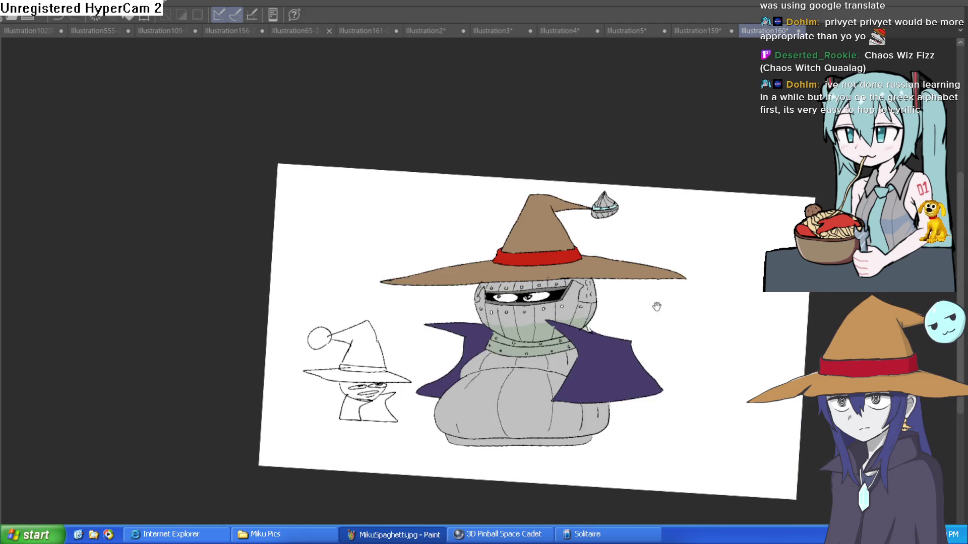
pyautogui.scroll(3, 613, 345)
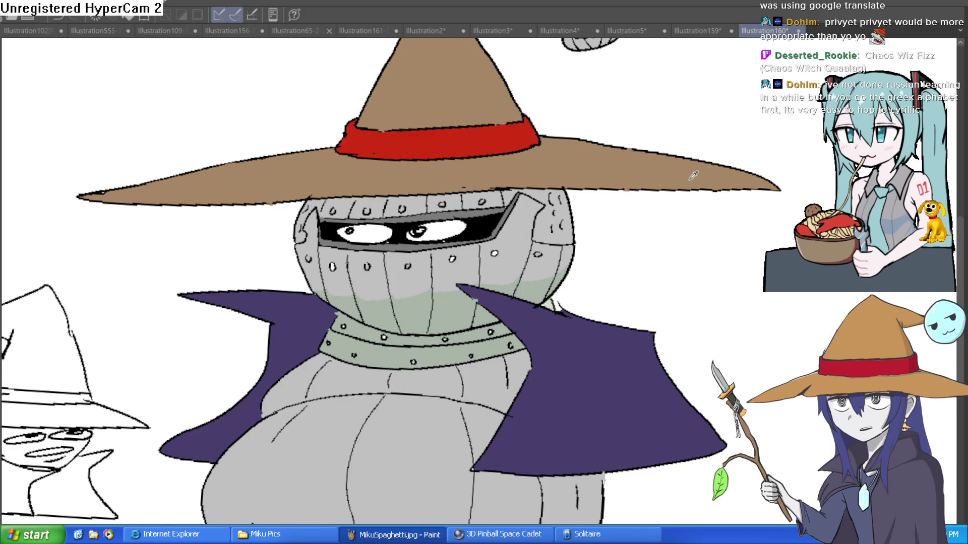
# Step: Paint pale green shading strokes across the upper chest under the collar and along the cloak edge
pyautogui.moveTo(519, 378); pyautogui.dragTo(521, 325)
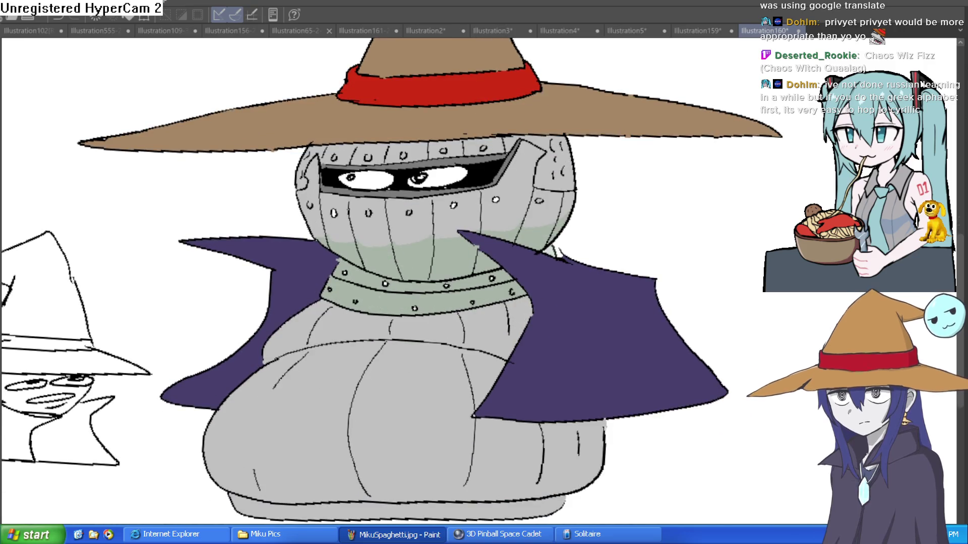
pyautogui.scroll(2, 538, 304)
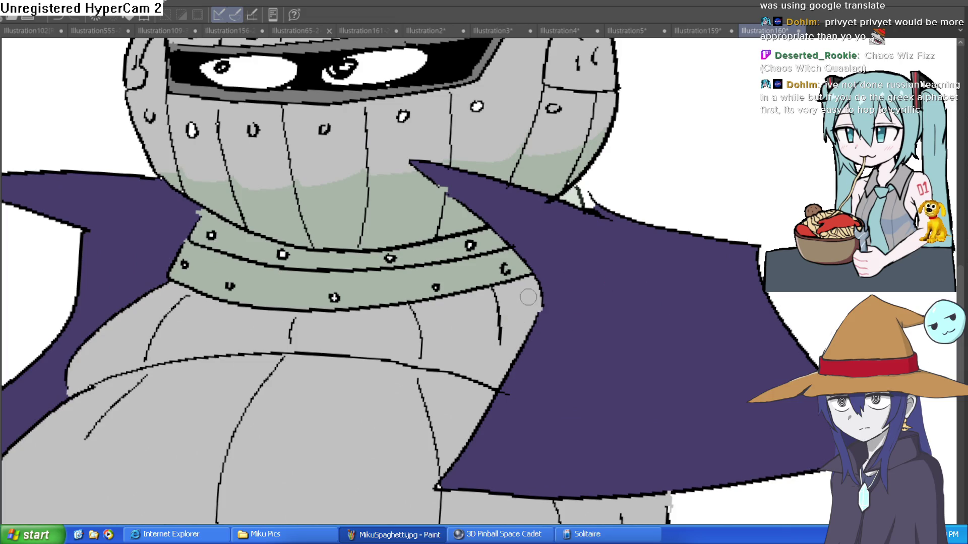
pyautogui.moveTo(537, 301); pyautogui.dragTo(495, 314)
pyautogui.moveTo(501, 353)
pyautogui.mouseDown()
pyautogui.moveTo(497, 320)
pyautogui.moveTo(443, 329)
pyautogui.moveTo(426, 364)
pyautogui.moveTo(293, 335)
pyautogui.moveTo(132, 336)
pyautogui.moveTo(95, 347)
pyautogui.moveTo(109, 334)
pyautogui.moveTo(270, 330)
pyautogui.moveTo(341, 348)
pyautogui.mouseUp()
pyautogui.moveTo(486, 348); pyautogui.dragTo(517, 324)
pyautogui.scroll(-3, 540, 368)
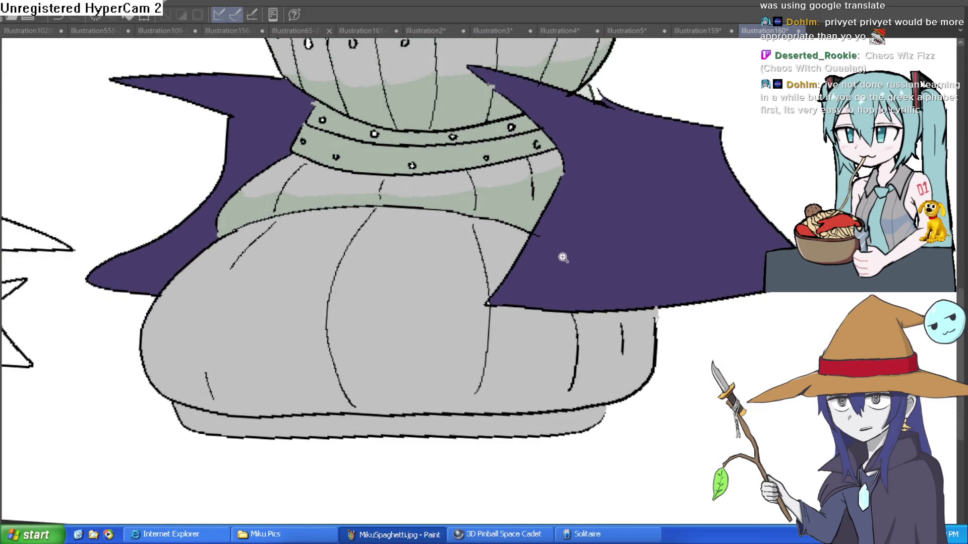
pyautogui.moveTo(563, 257); pyautogui.dragTo(529, 328)
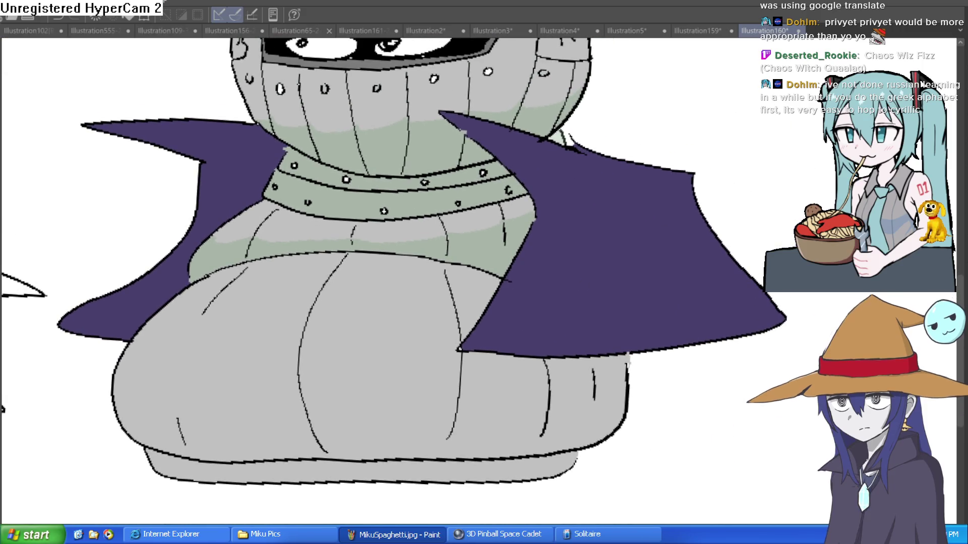